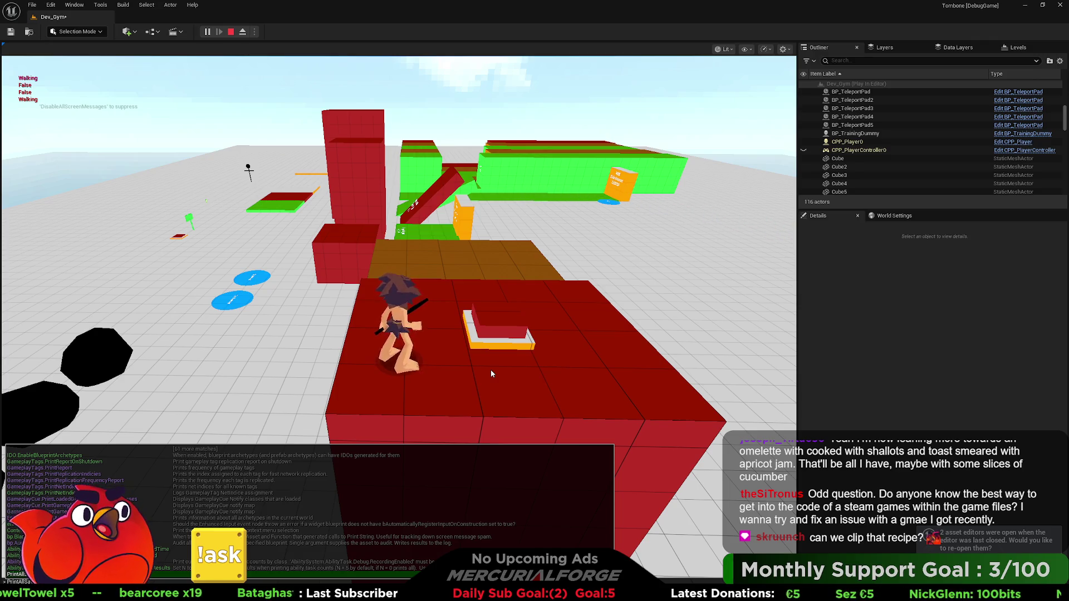
# Run PrintAllSavedGuids from the in-game console, resume control of the game, then stop play.
pyautogui.write('ve')
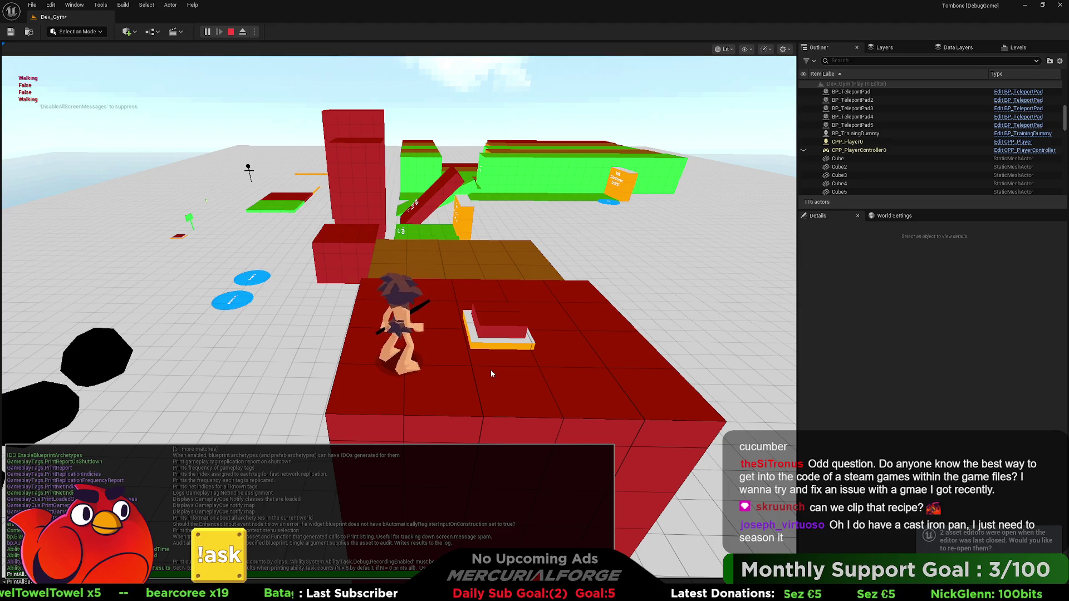
pyautogui.click(491, 373)
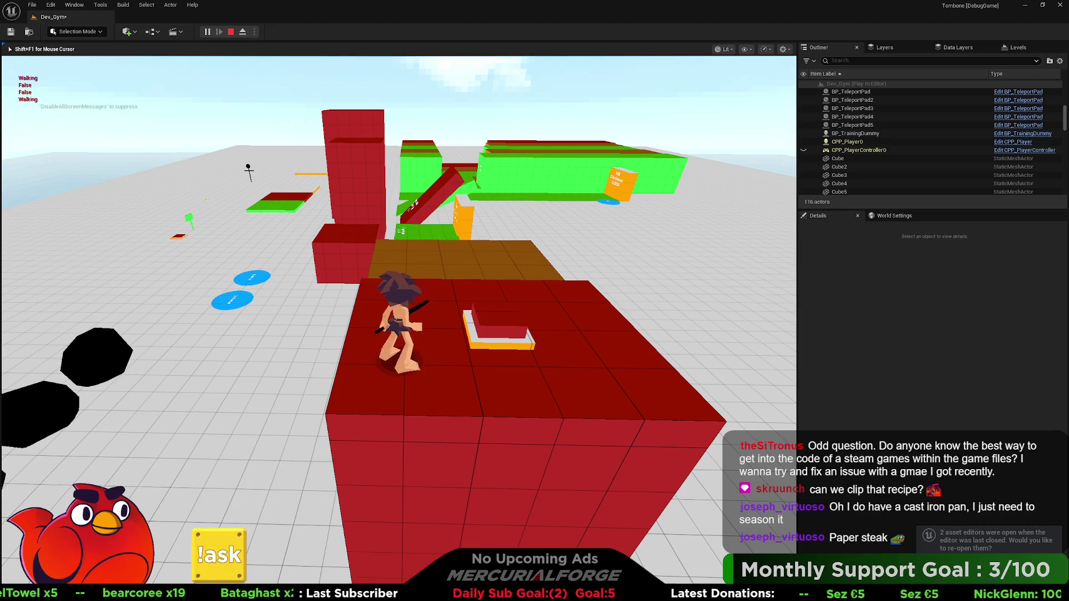
pyautogui.press('Escape')
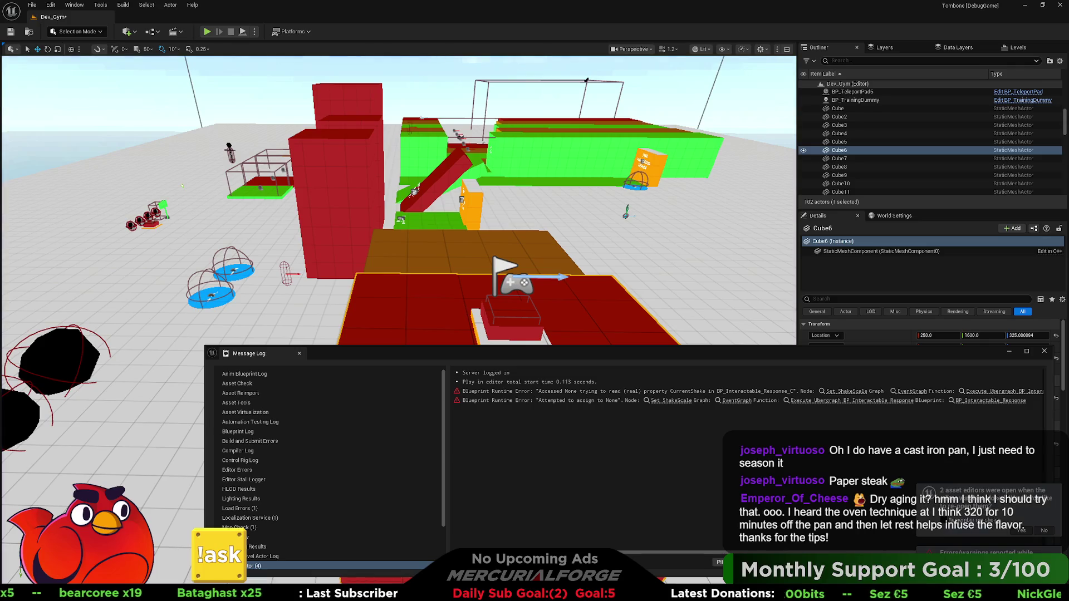
# Close the BP_Interactable_Response error report, show the Output Log, and switch to Rider.
pyautogui.click(1044, 352)
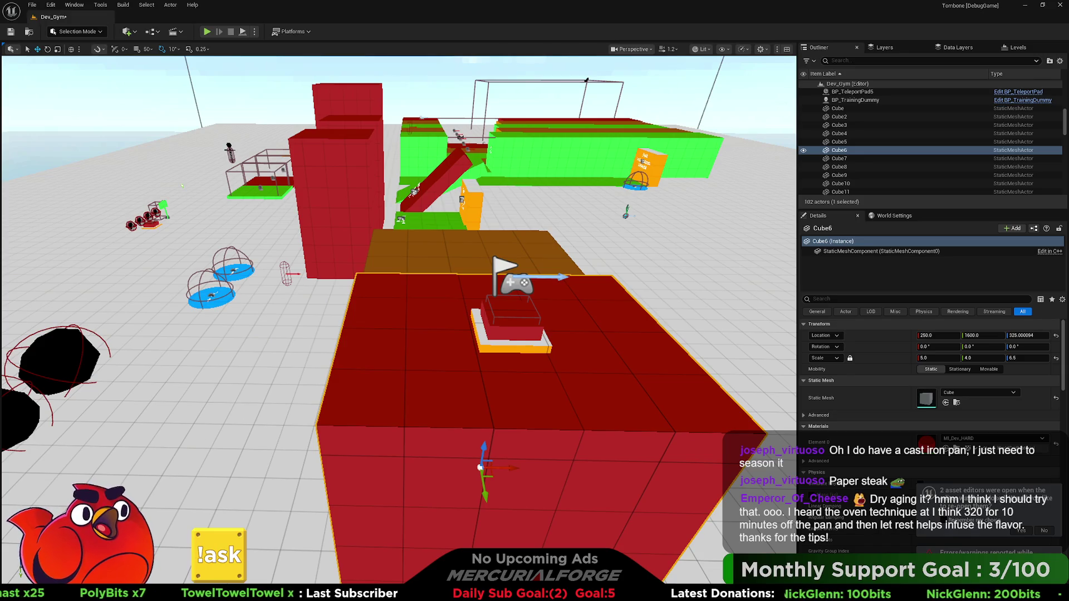
pyautogui.press('`')
pyautogui.press('`')
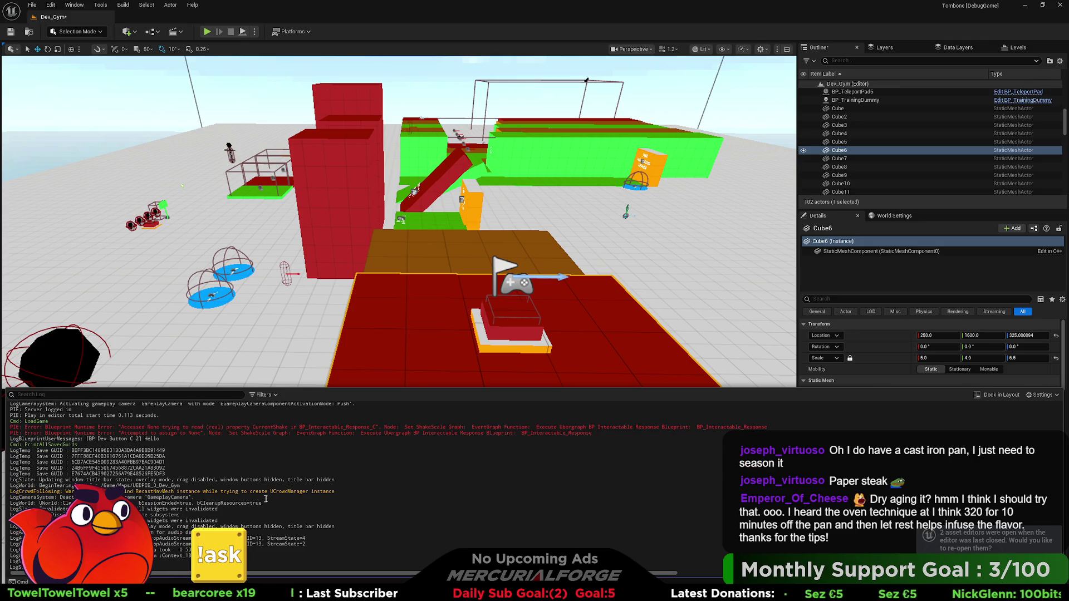
pyautogui.hotkey('alt', 'Tab')
pyautogui.hotkey('alt', 'Tab')
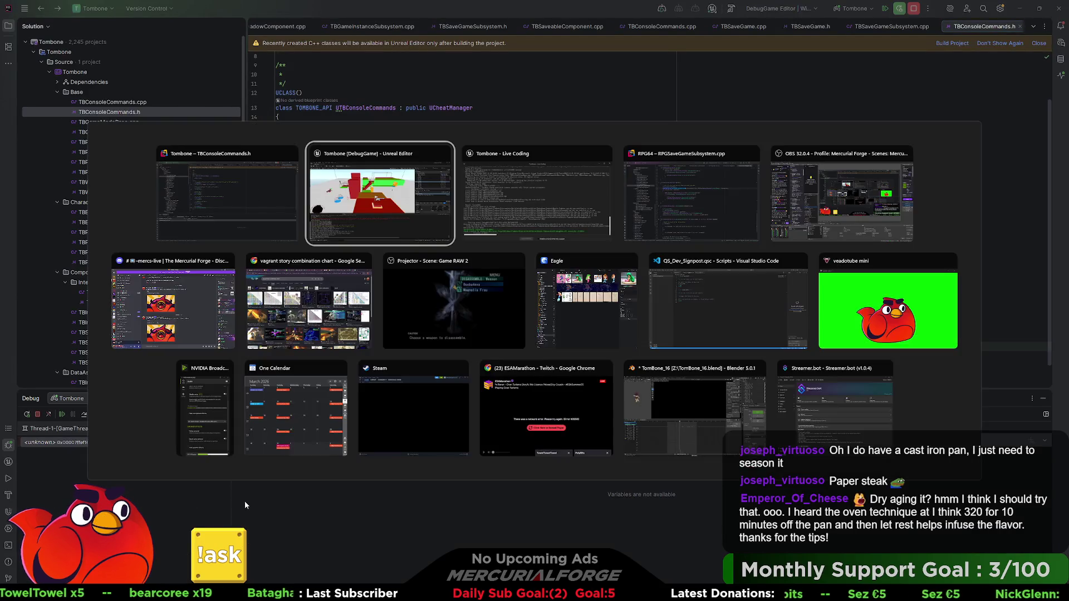
# Review line 21 of TBConsoleCommands.h in maximized Rider, then return to the Dev_Gym level.
pyautogui.press('Escape')
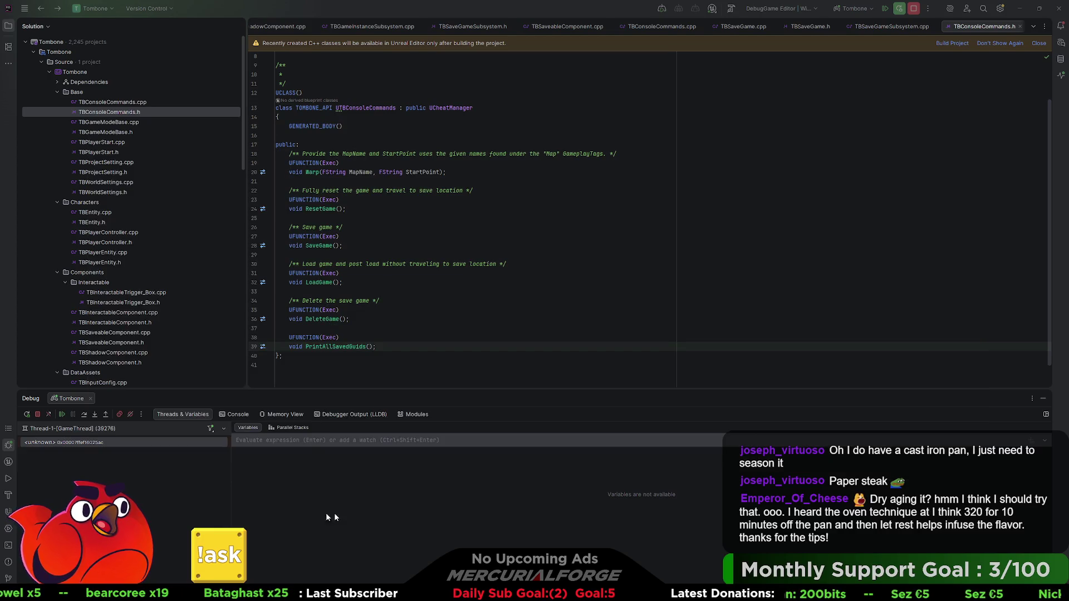
pyautogui.hotkey('alt', 'Tab')
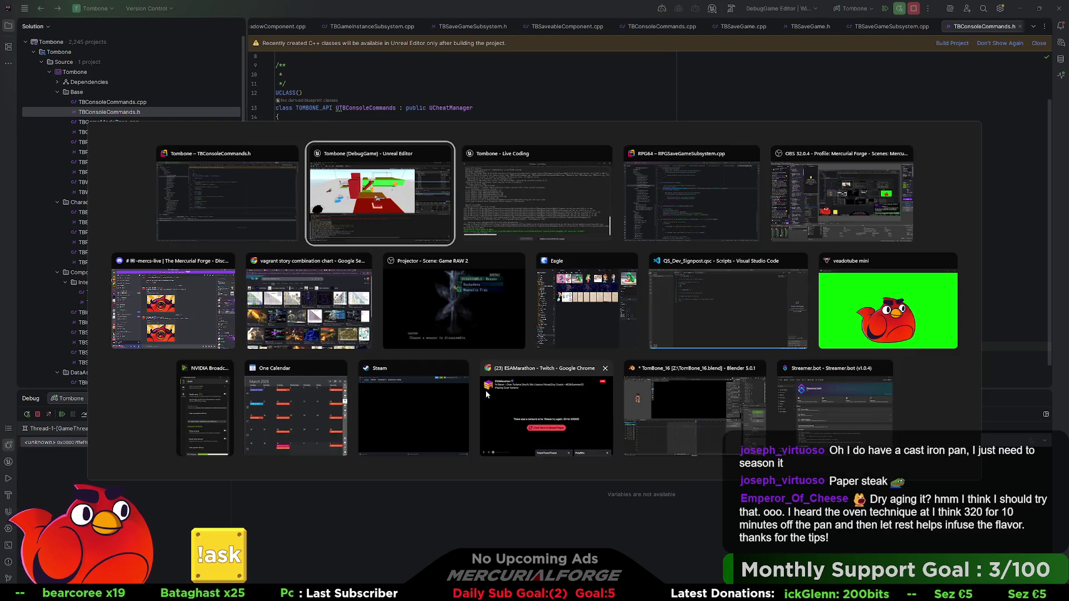
pyautogui.hotkey('alt', 'Tab')
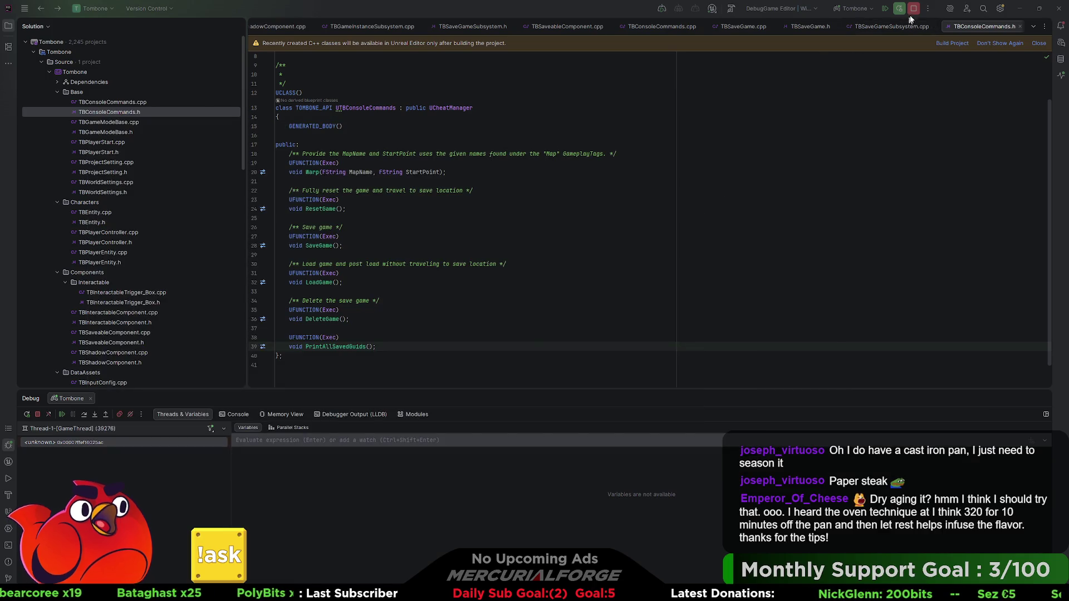
pyautogui.doubleClick(472, 14)
pyautogui.moveTo(472, 15); pyautogui.dragTo(489, 18)
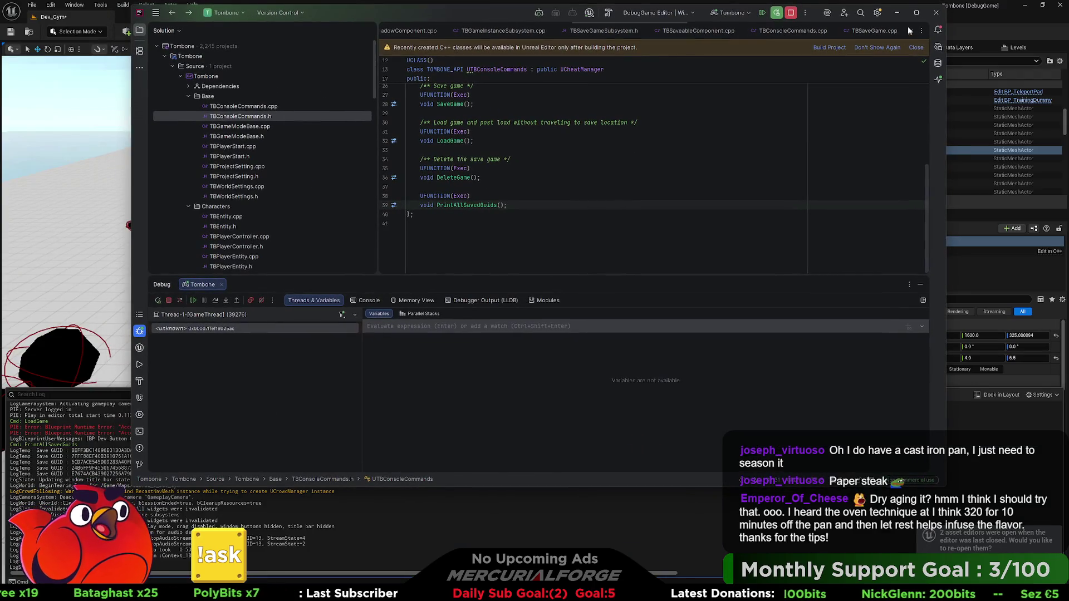
pyautogui.click(916, 12)
pyautogui.hotkey('alt', 'Tab')
pyautogui.click(514, 211)
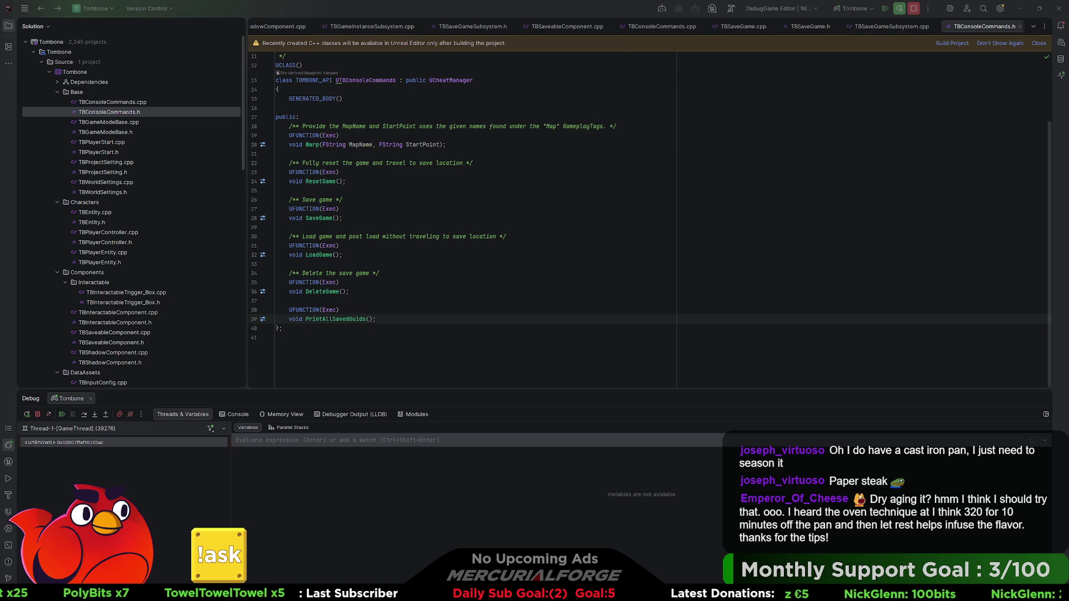
pyautogui.click(705, 153)
pyautogui.hotkey('alt', 'Tab')
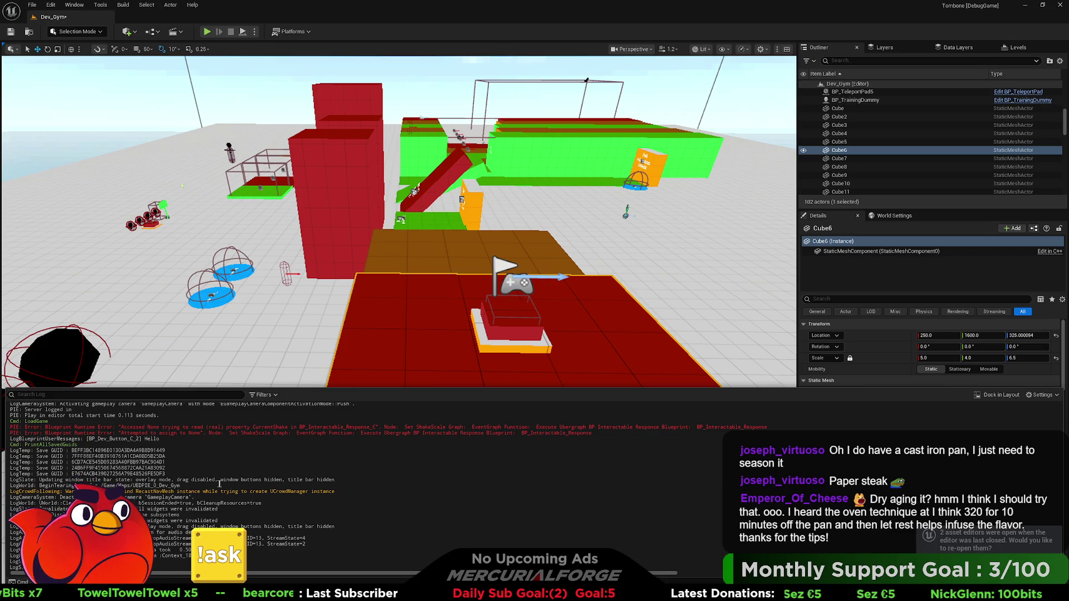
pyautogui.press('ctrl+Print')
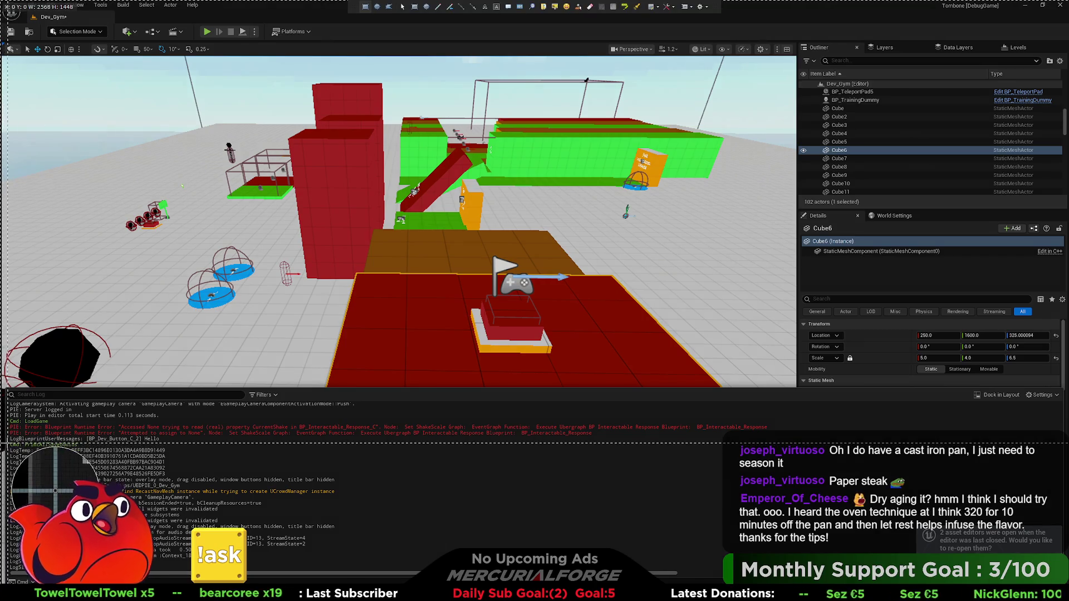
pyautogui.moveTo(7, 443); pyautogui.dragTo(198, 485)
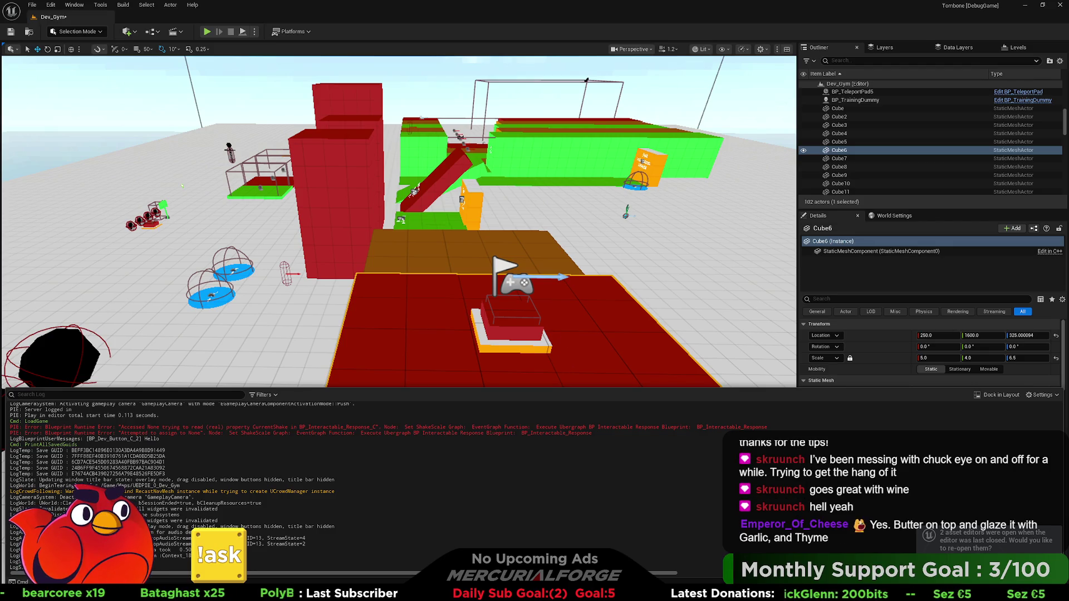
pyautogui.moveTo(573, 333)
pyautogui.mouseDown()
pyautogui.moveTo(557, 326)
pyautogui.moveTo(577, 356)
pyautogui.mouseUp()
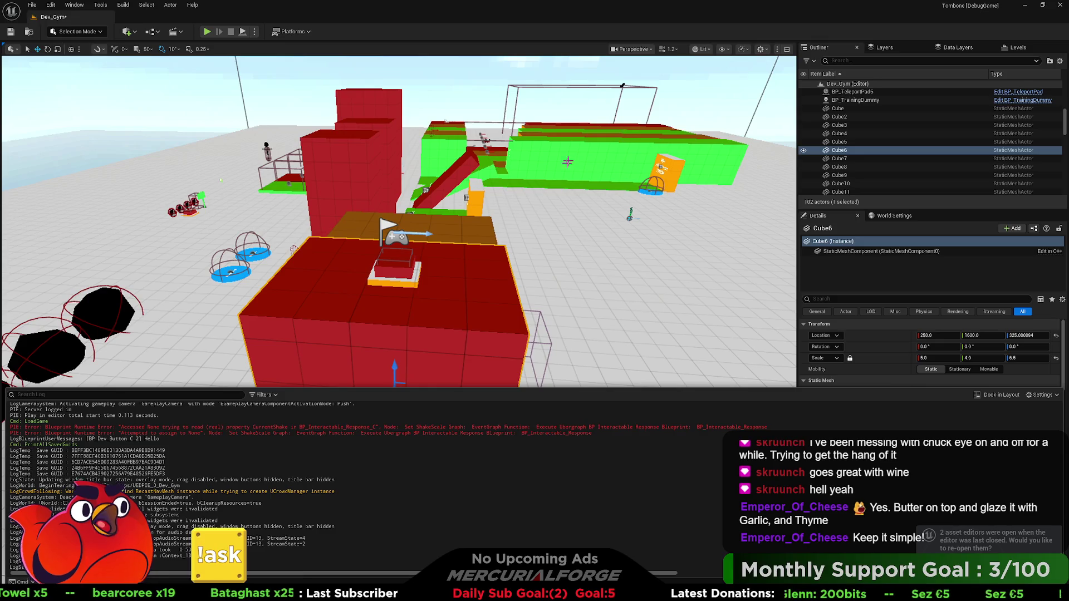
pyautogui.scroll(5, 399, 221)
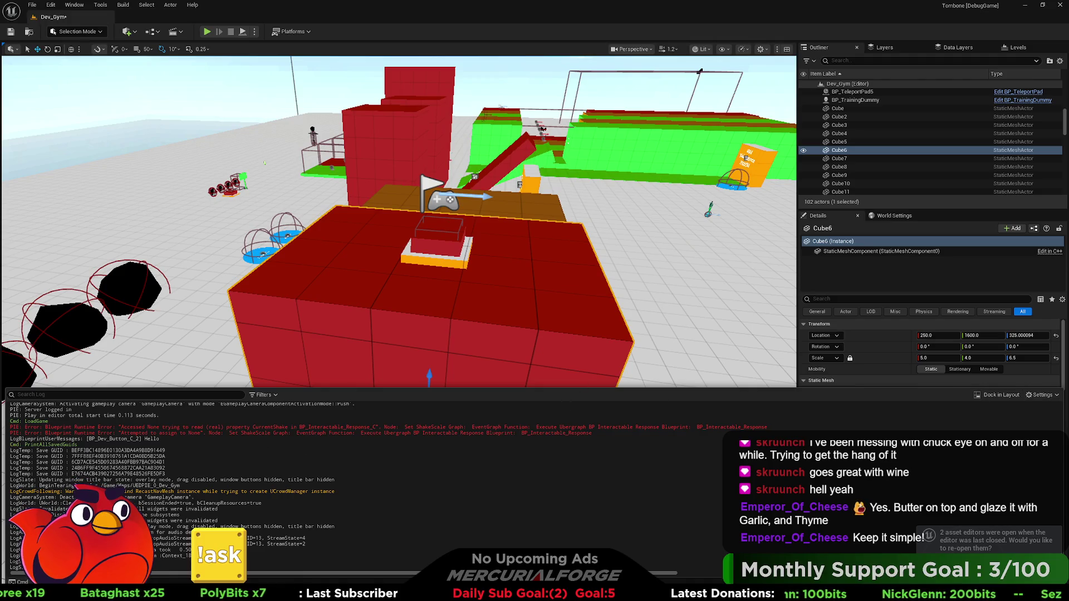
pyautogui.click(476, 350)
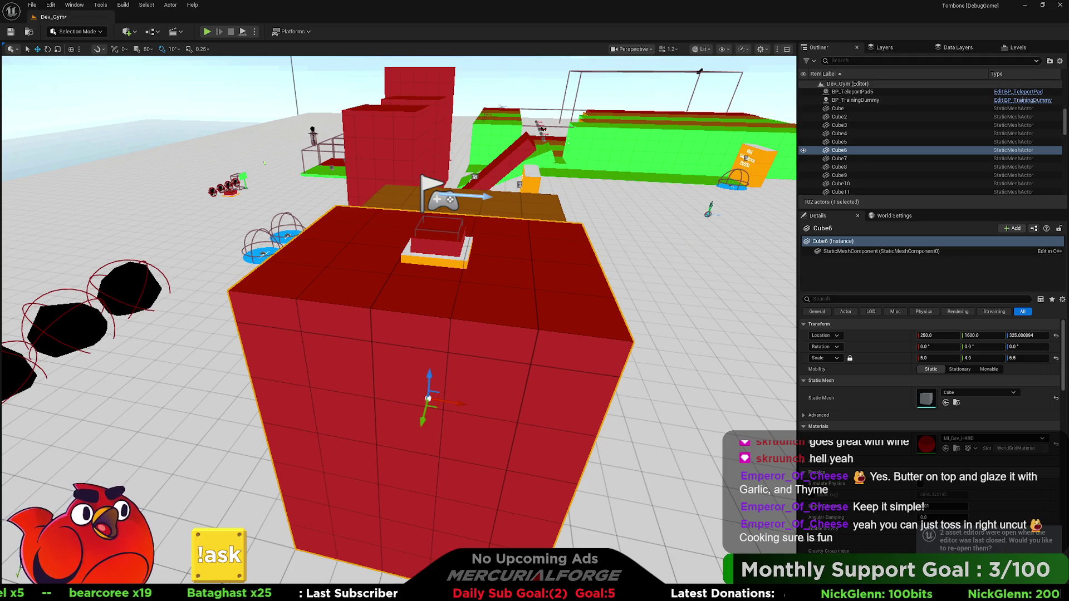
pyautogui.scroll(-5, 398, 320)
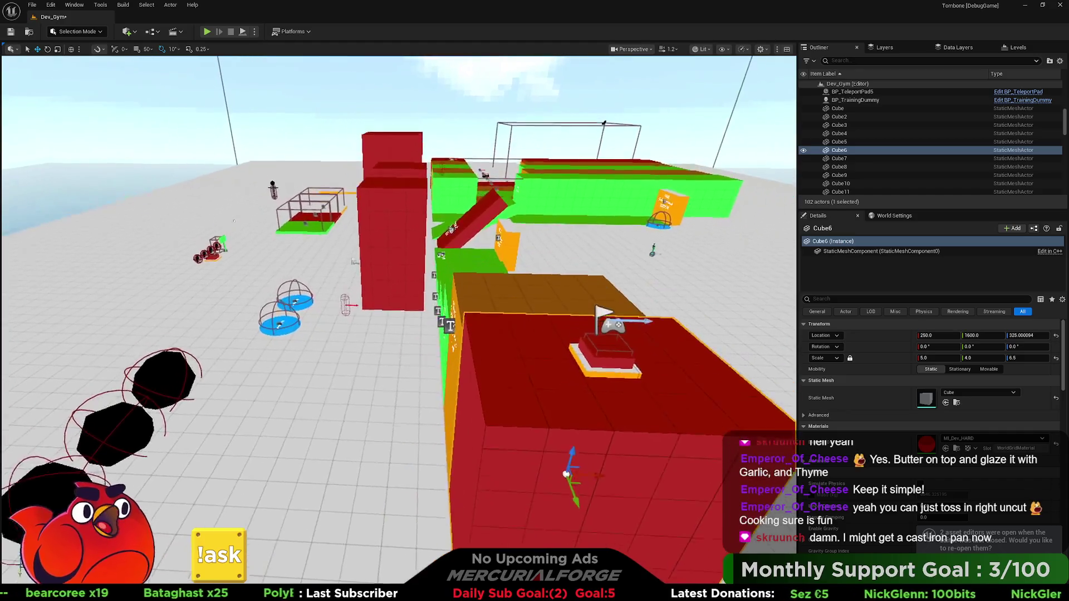
pyautogui.press('d')
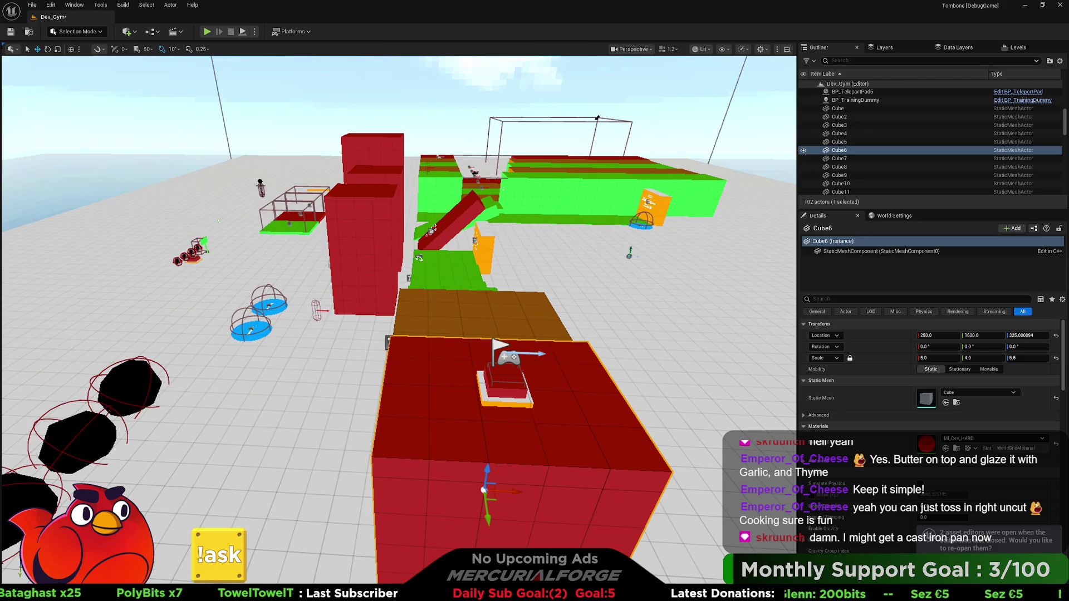
pyautogui.scroll(3, 398, 320)
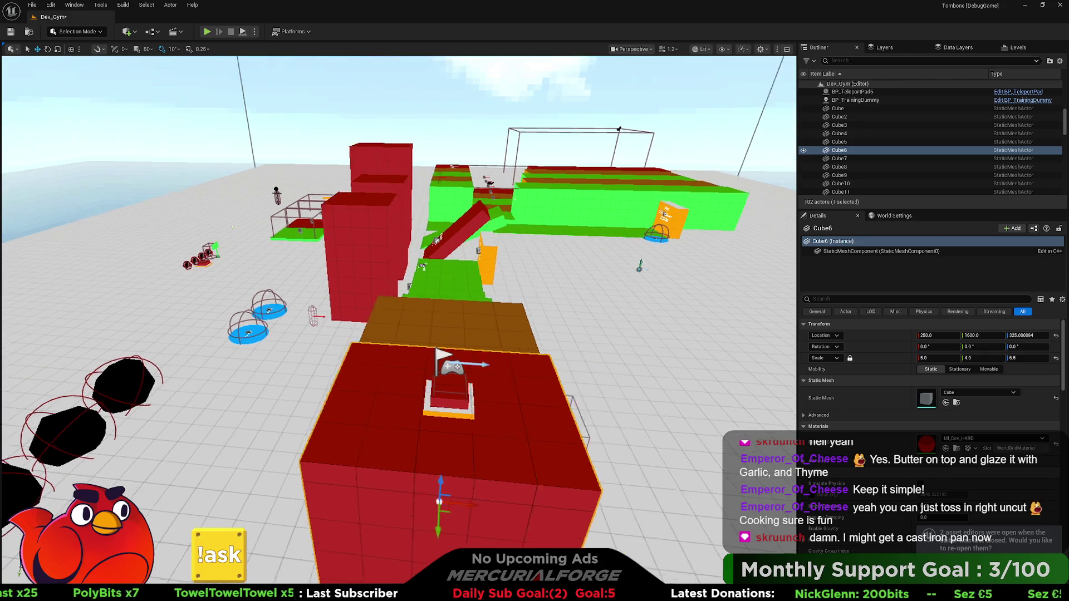
pyautogui.click(523, 426)
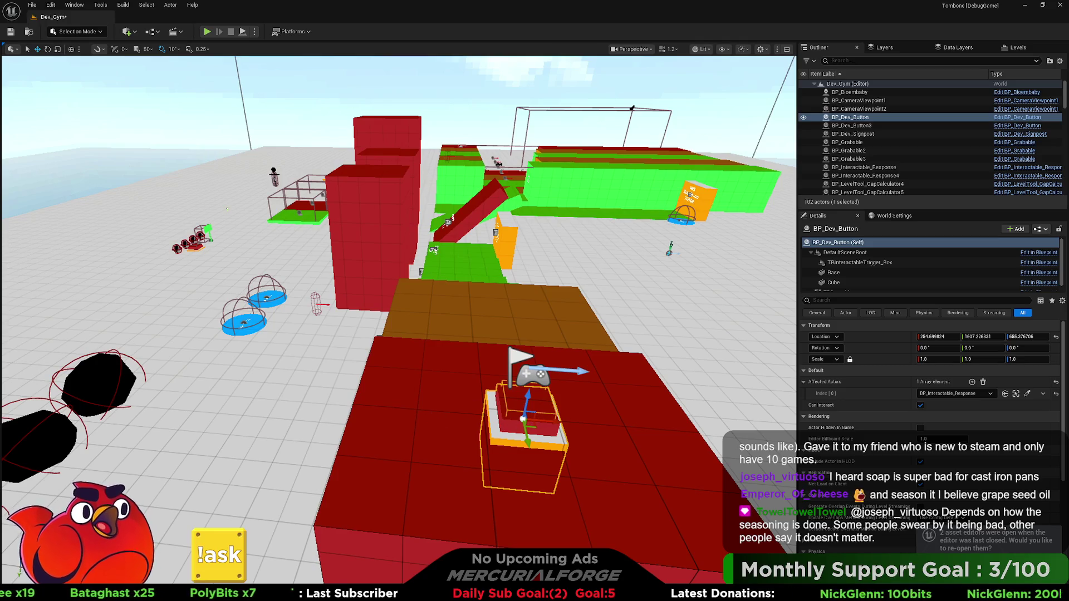
# Scroll down BP_Dev_Button's Details panel toward its component list.
pyautogui.scroll(-1, 835, 286)
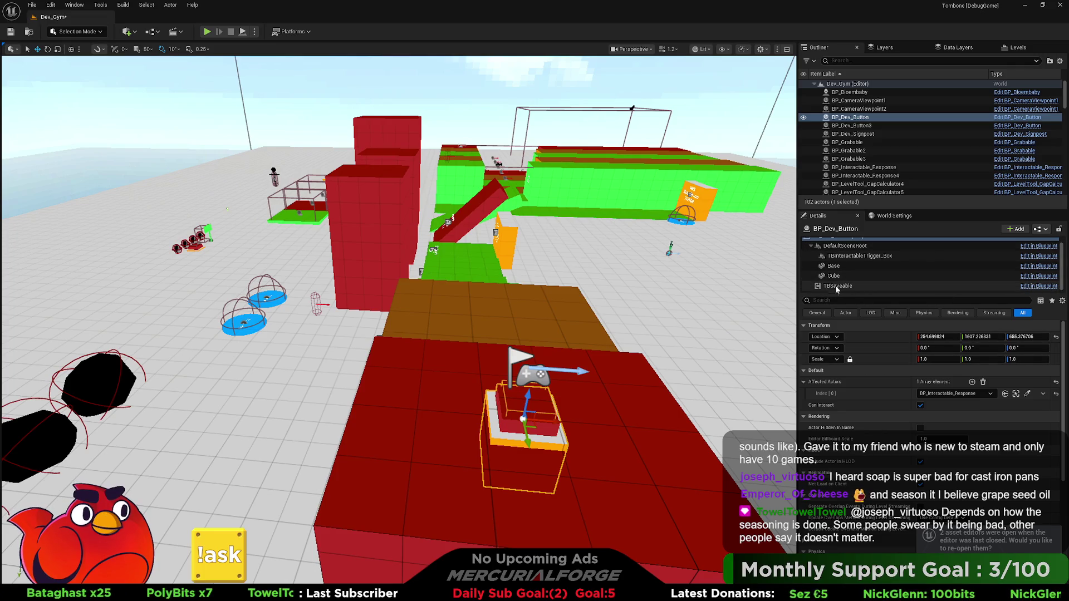
# Select BP_Dev_Button's TBSaveable component to show its Save ID and activation settings.
pyautogui.click(836, 287)
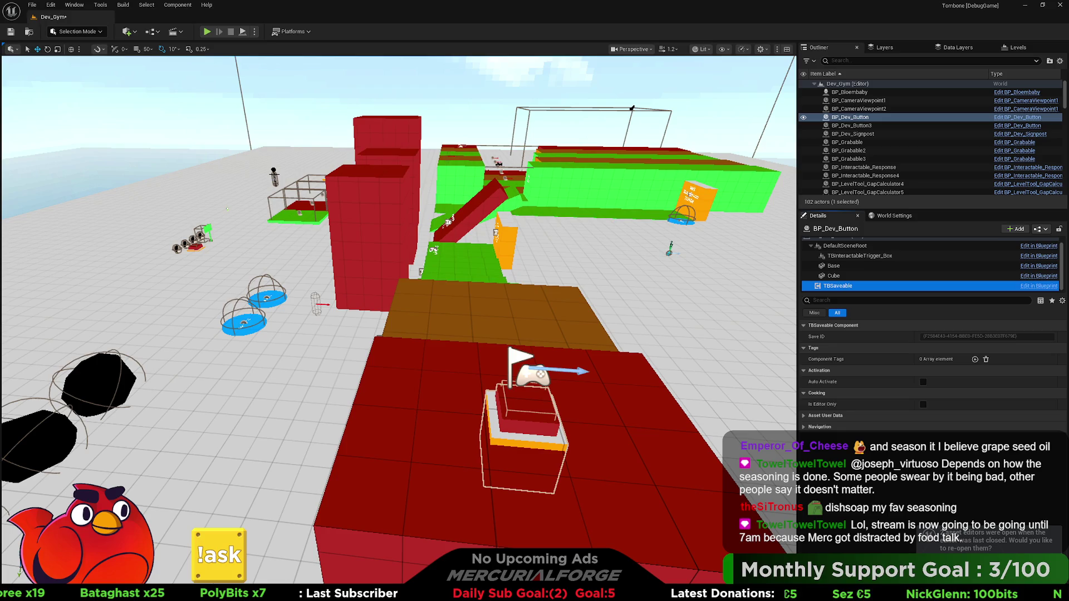
# Snap the saved-GUID console-log screenshot to the right half of the screen.
pyautogui.moveTo(207, 251); pyautogui.dragTo(228, 200)
pyautogui.moveTo(233, 270)
pyautogui.mouseDown()
pyautogui.moveTo(217, 259)
pyautogui.moveTo(227, 273)
pyautogui.mouseUp()
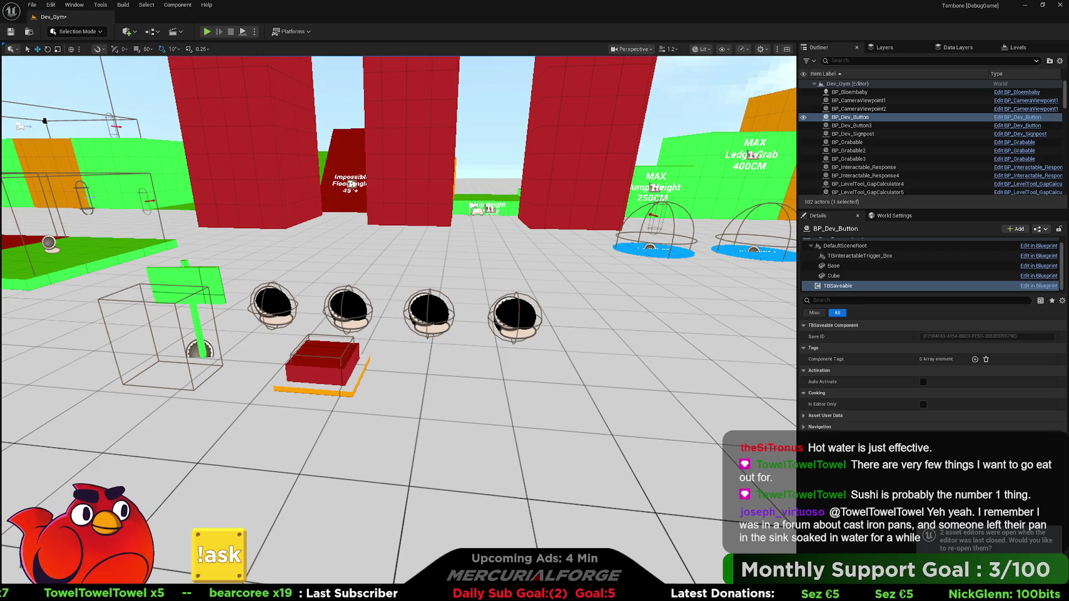
pyautogui.press('super+Right')
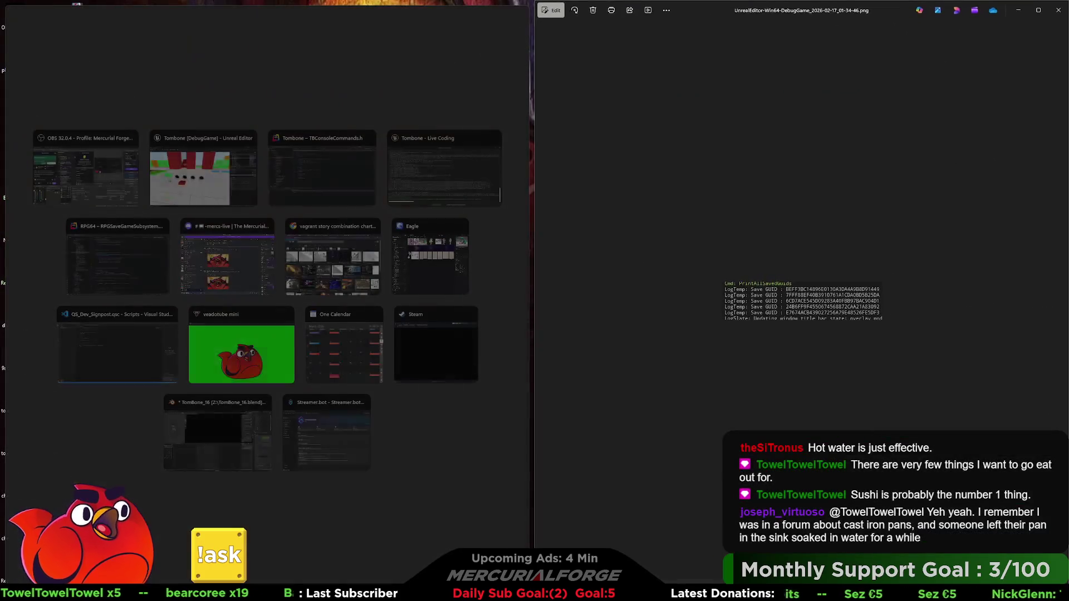
# Float the console-log screenshot window over Unreal Editor's Outliner, beside the Save ID details.
pyautogui.press('Escape')
pyautogui.hotkey('alt', 'Tab')
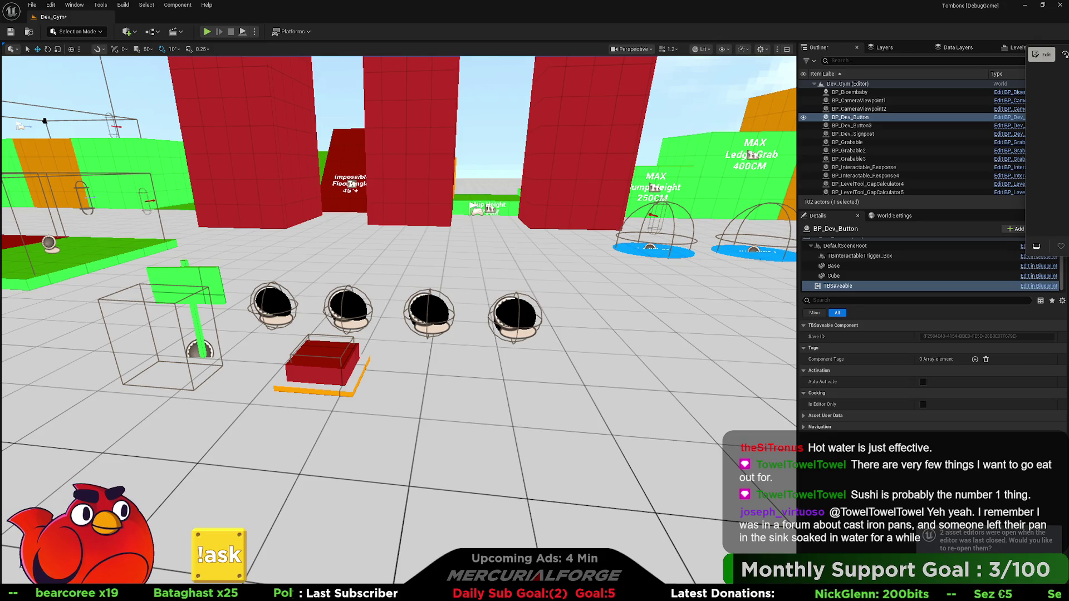
pyautogui.hotkey('alt', 'Tab')
pyautogui.moveTo(824, 48); pyautogui.dragTo(826, 58)
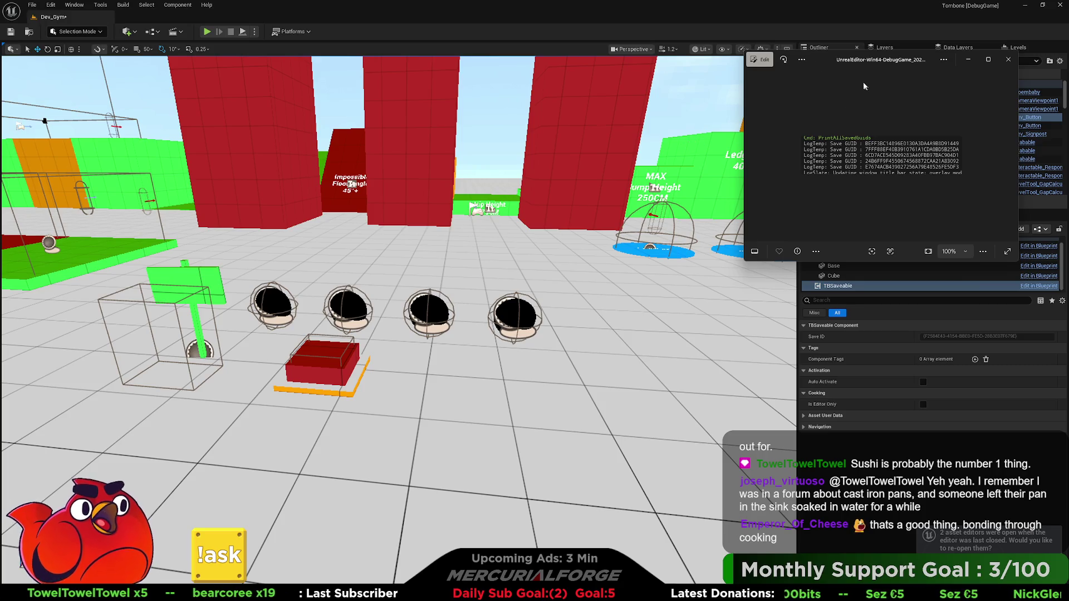
# Send the screenshot viewer behind Unreal Editor to reveal the TBSaveable Save ID details.
pyautogui.click(819, 48)
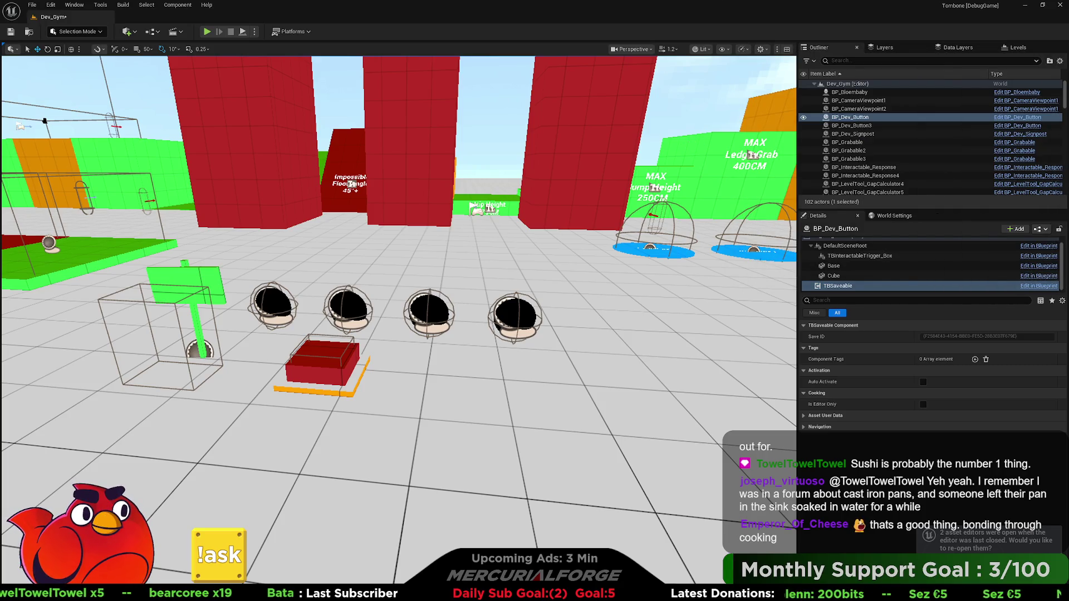
# Inspect the TBSaveable Save IDs on BP_Dev_Button3 and on BP_Pickup through BP_Pickup4.
pyautogui.click(335, 361)
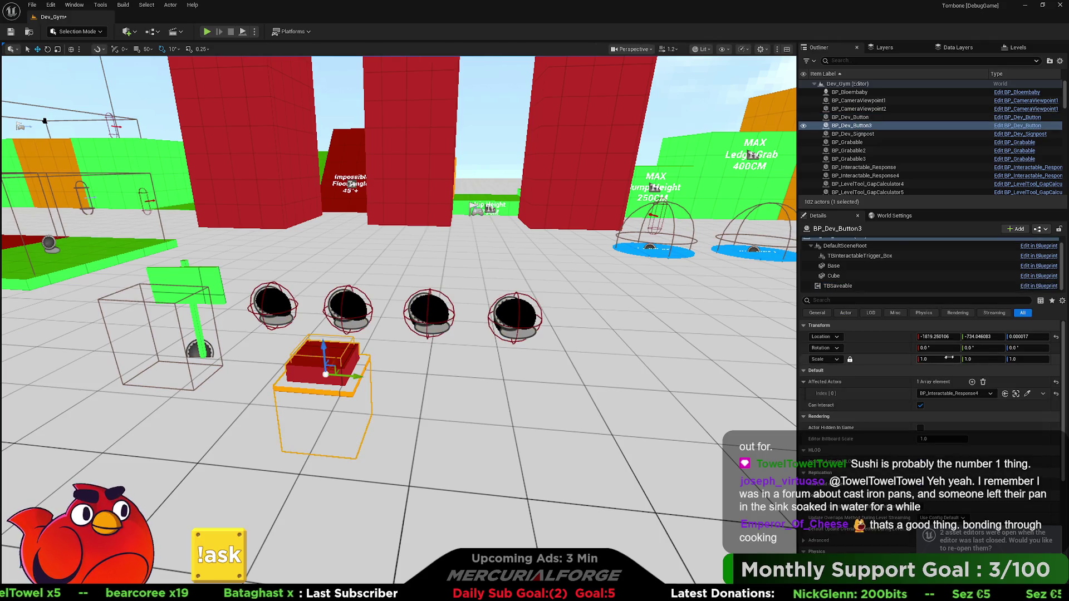
pyautogui.click(868, 288)
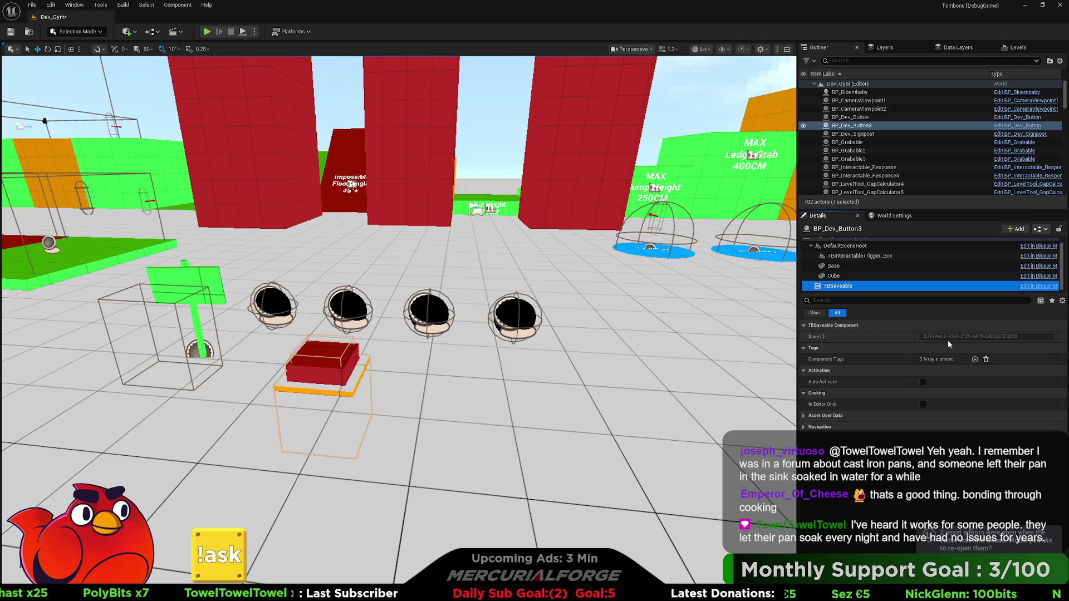
pyautogui.click(273, 305)
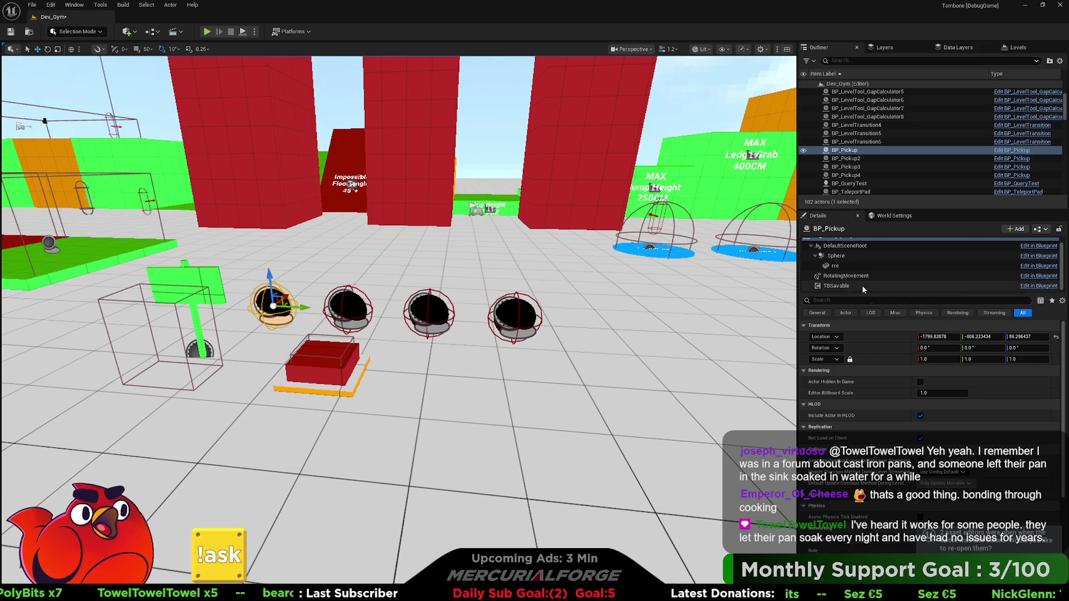
pyautogui.click(856, 286)
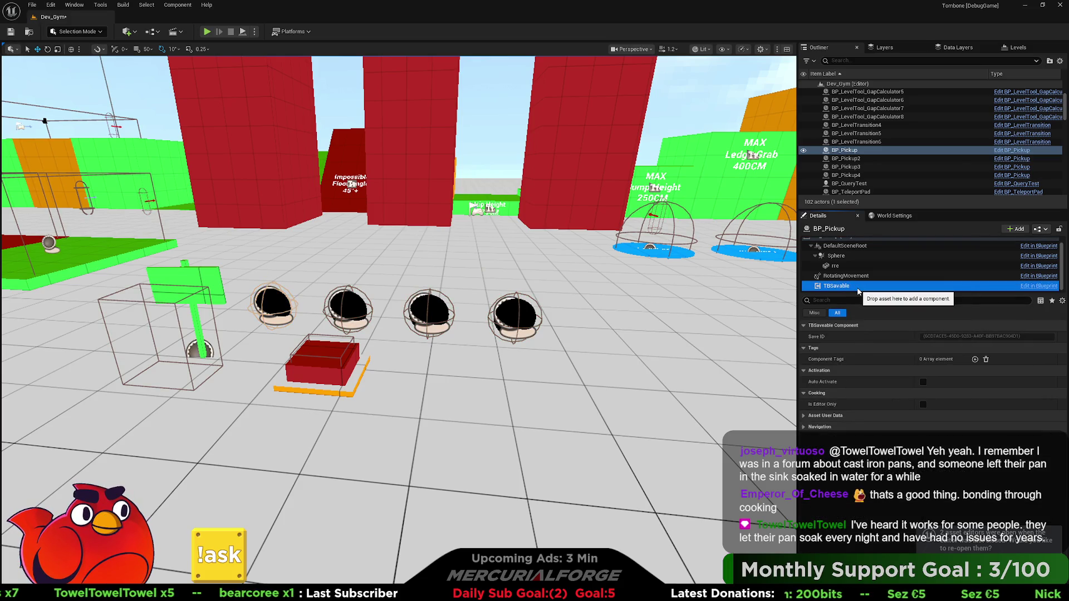
pyautogui.click(342, 306)
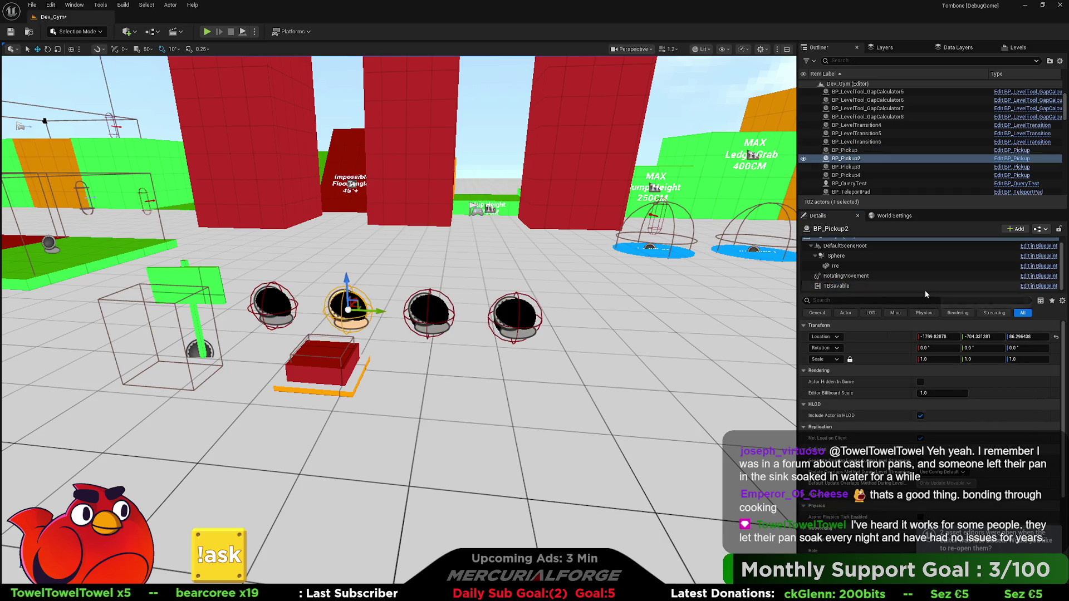
pyautogui.click(872, 286)
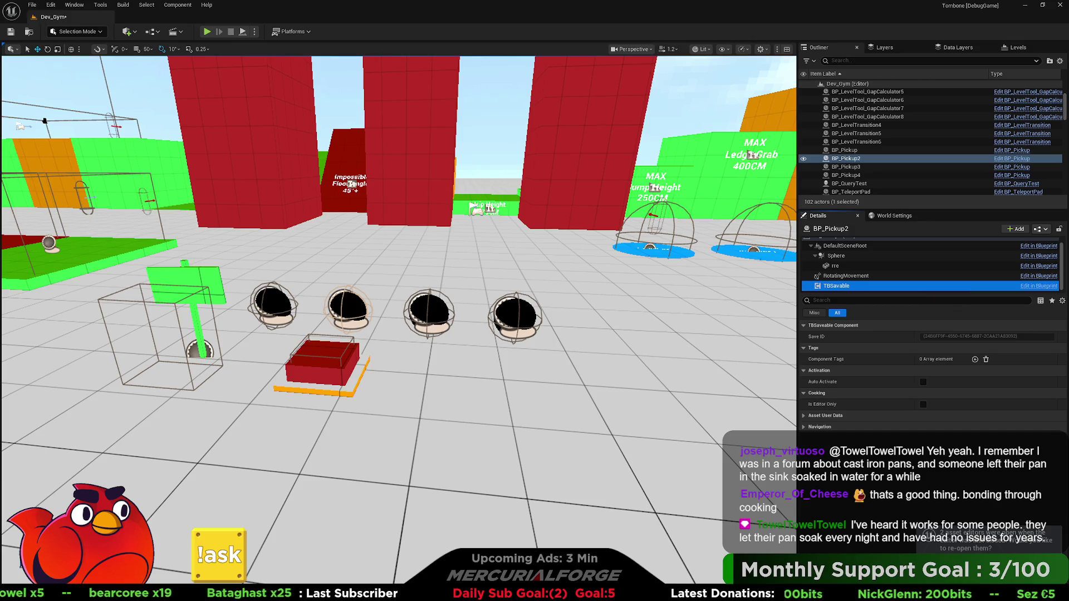
pyautogui.click(429, 311)
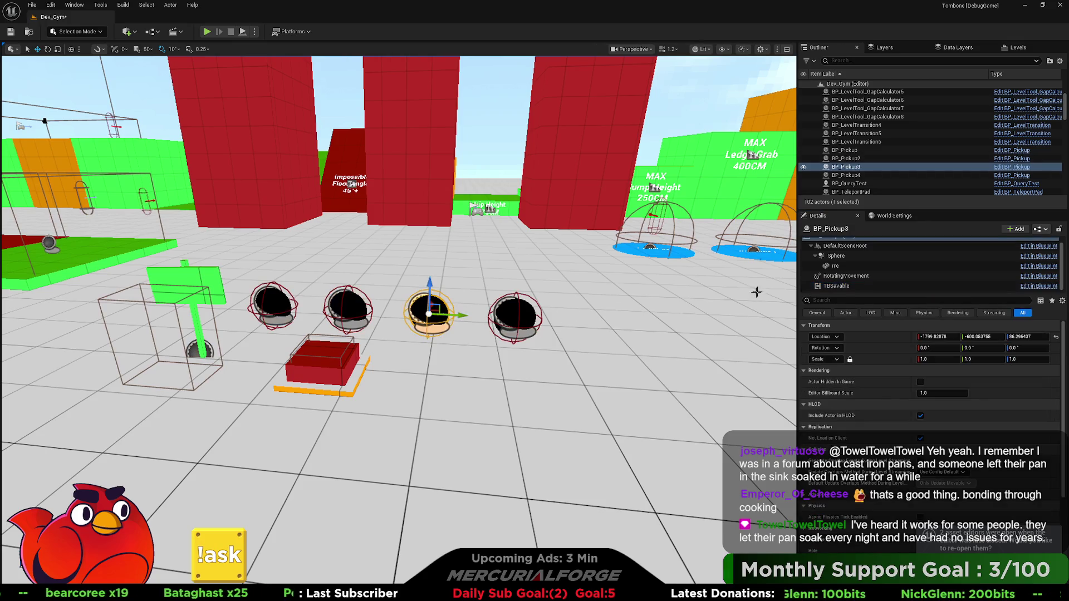
pyautogui.click(840, 286)
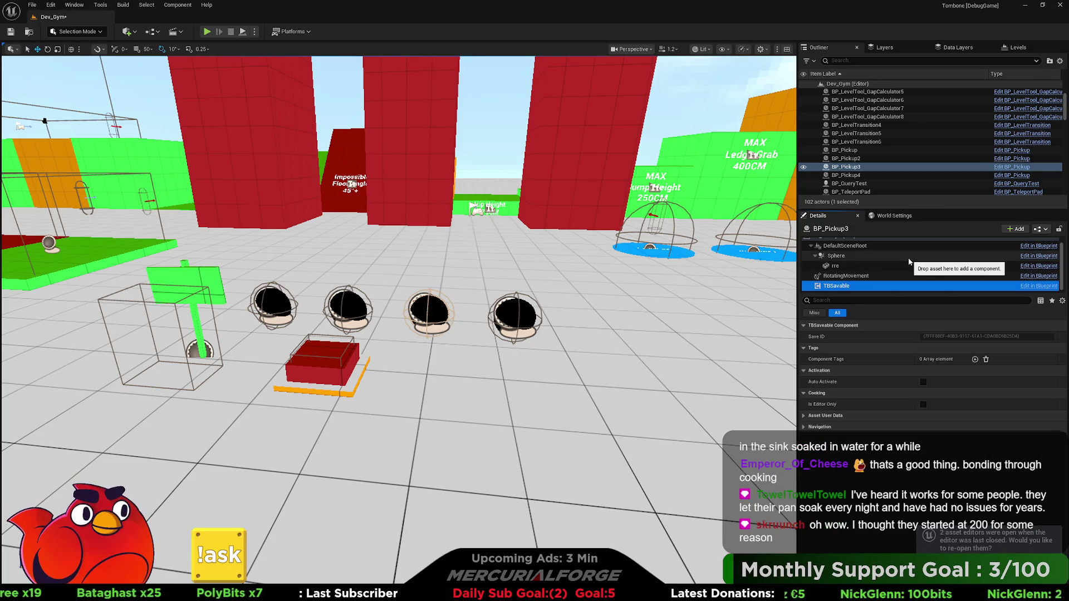
pyautogui.click(515, 314)
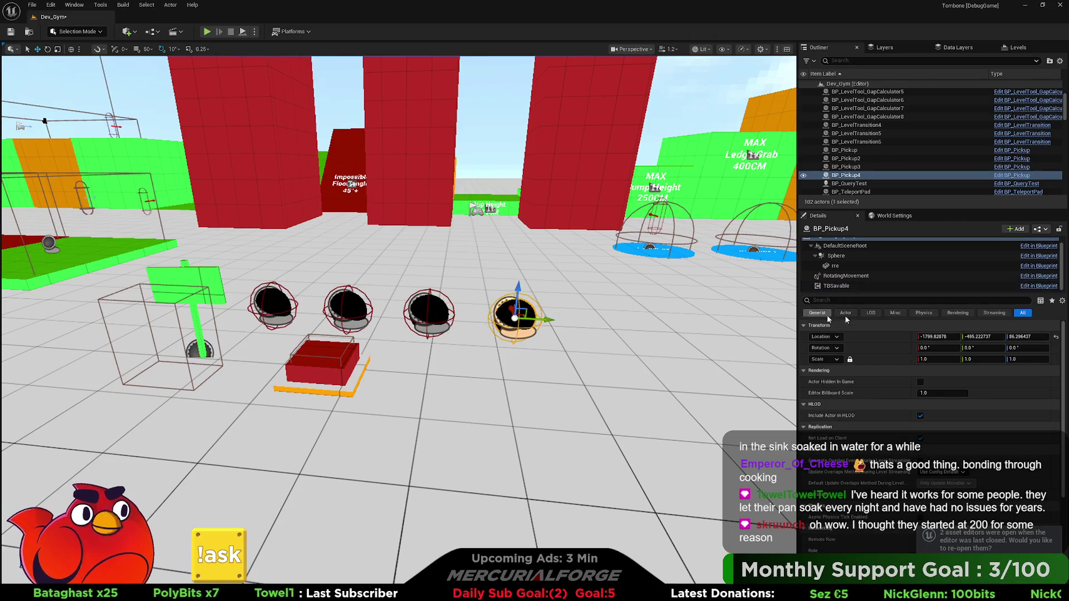
pyautogui.click(865, 287)
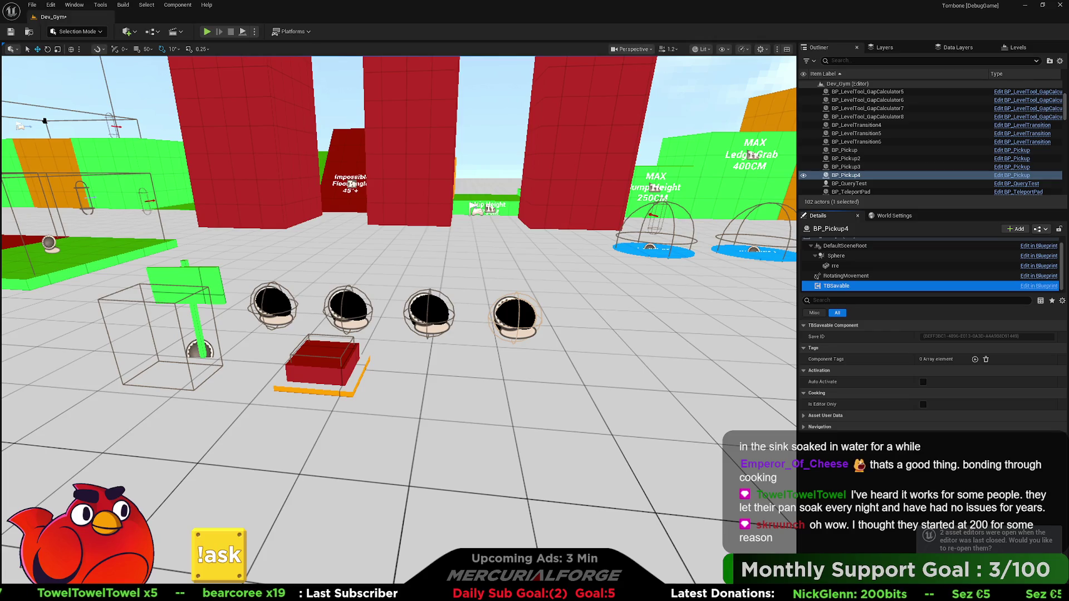
pyautogui.scroll(-5, 399, 320)
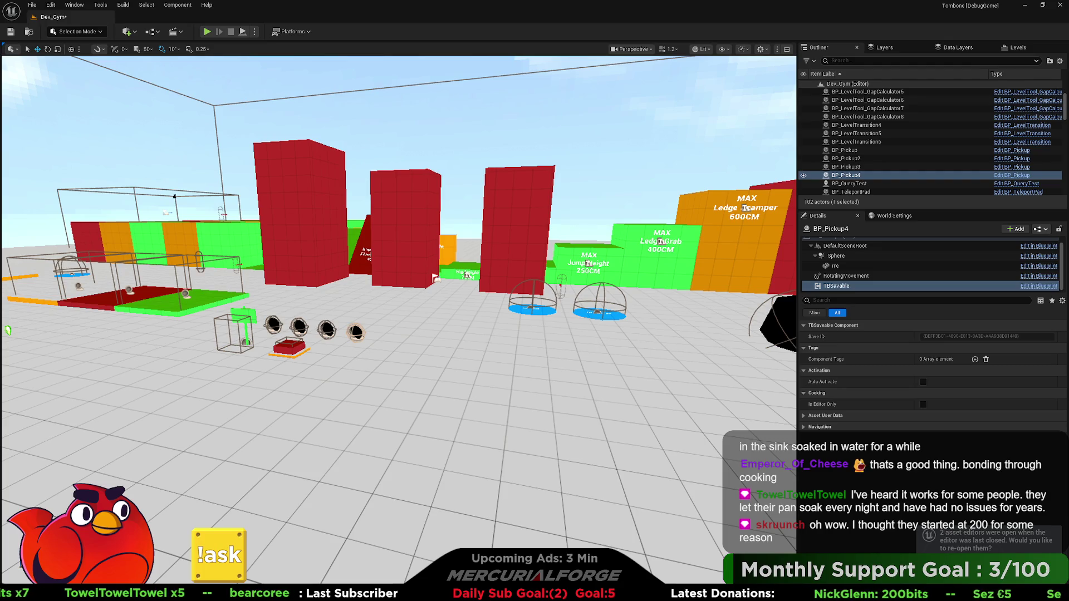
# Fly the camera around the dev gym and pull back to frame the red blocks.
pyautogui.press('d')
pyautogui.press('w')
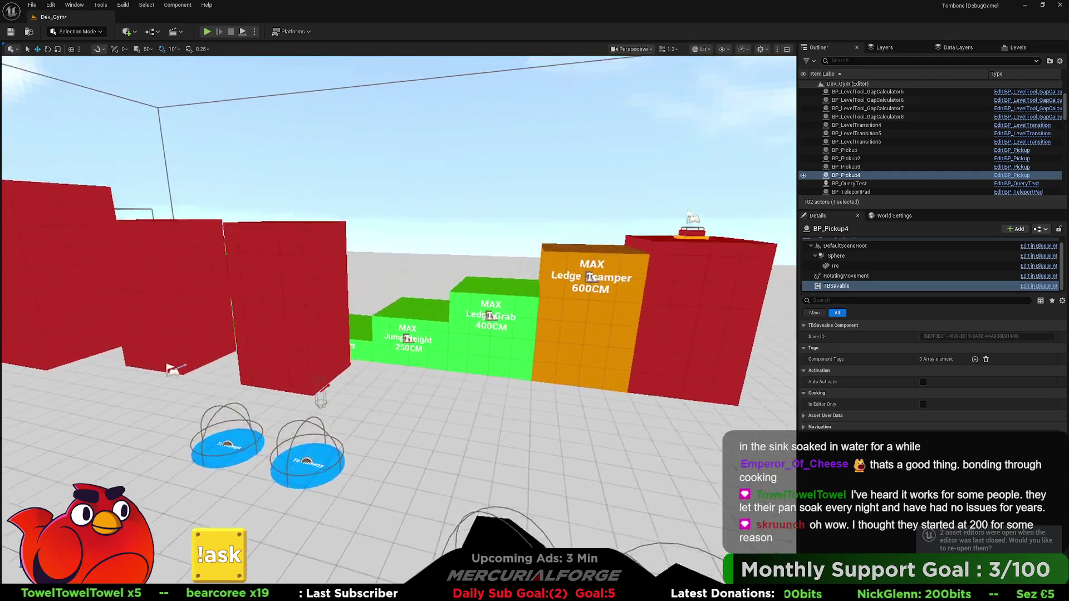
pyautogui.press('s')
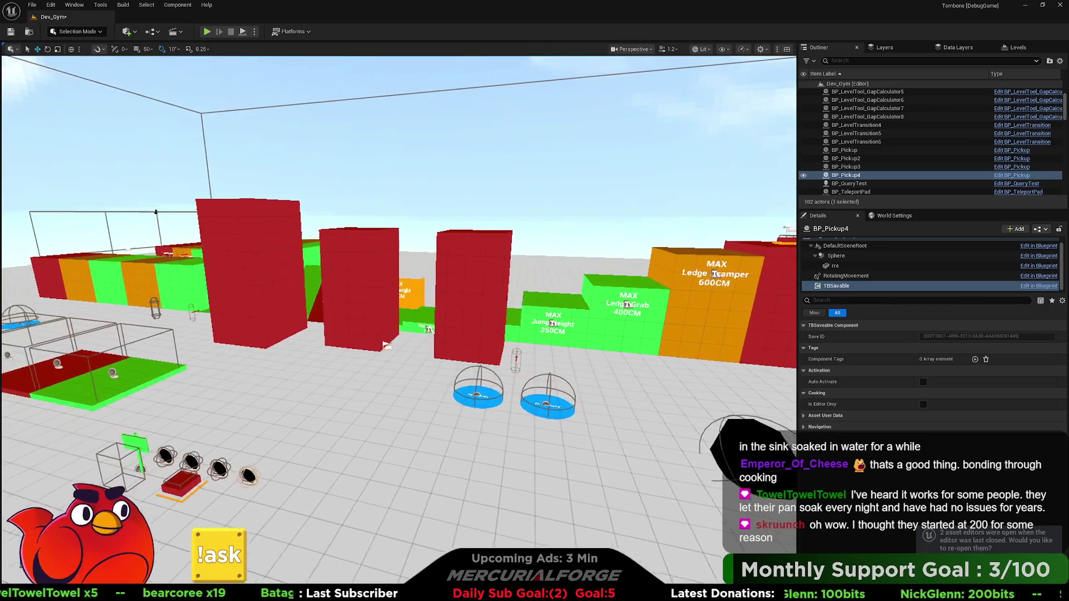
pyautogui.press('d')
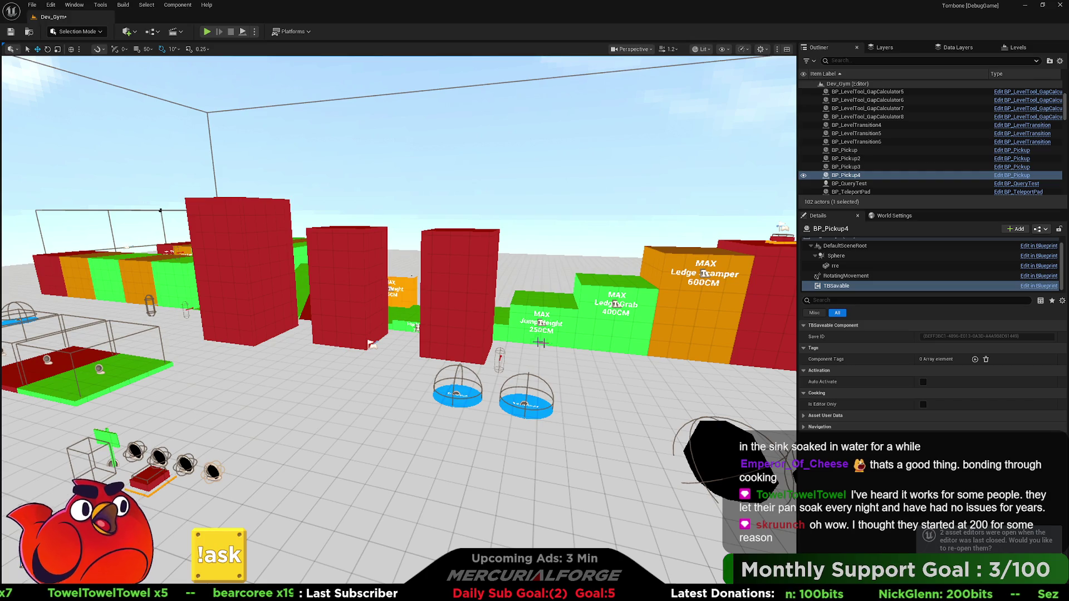
pyautogui.moveTo(389, 278); pyautogui.dragTo(345, 323)
pyautogui.press('s')
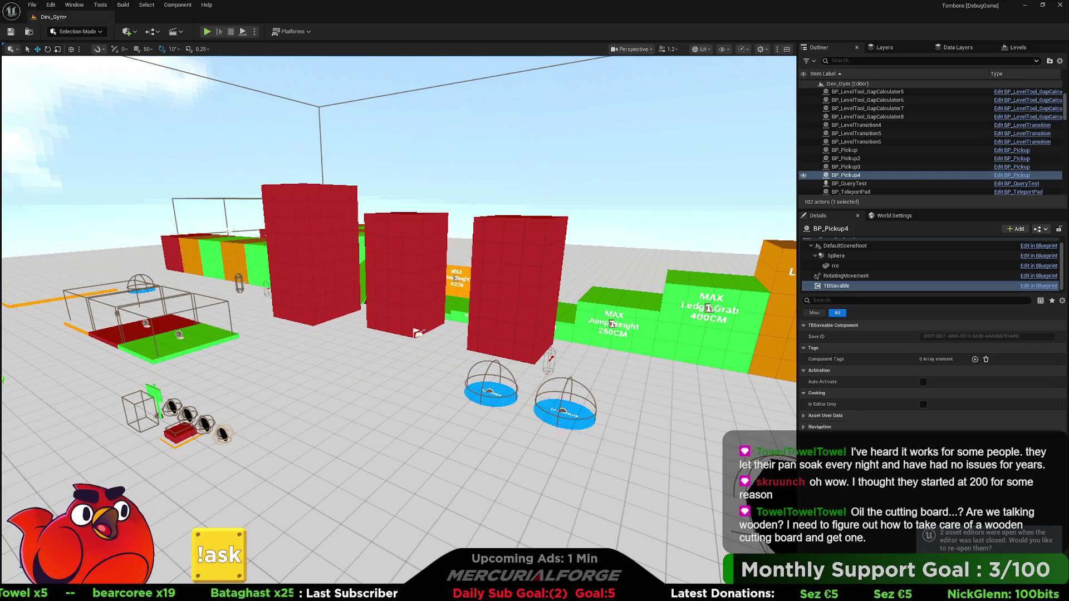
pyautogui.moveTo(418, 332)
pyautogui.mouseDown()
pyautogui.moveTo(324, 300)
pyautogui.moveTo(407, 262)
pyautogui.moveTo(689, 284)
pyautogui.moveTo(443, 288)
pyautogui.mouseUp()
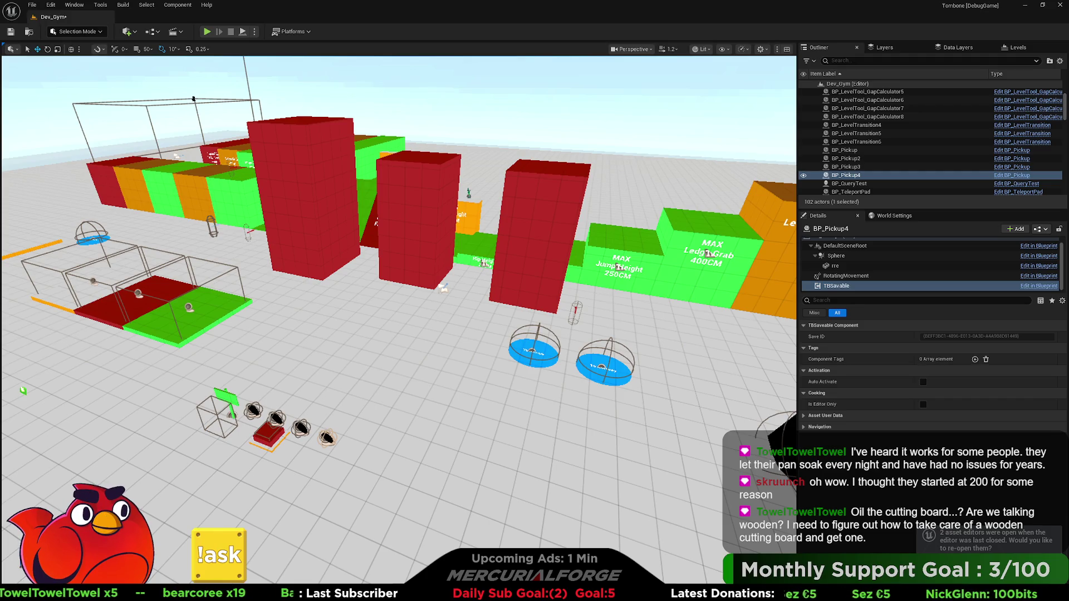
# Fly the viewport camera over the red tower to bring BP_Dev_Button into view.
pyautogui.press('w')
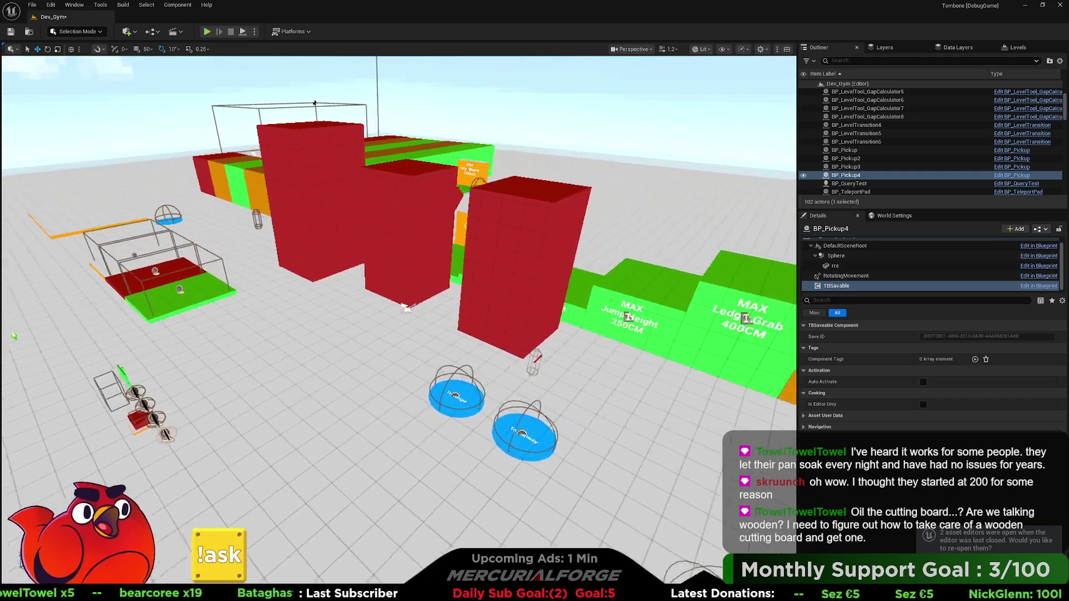
pyautogui.press('d')
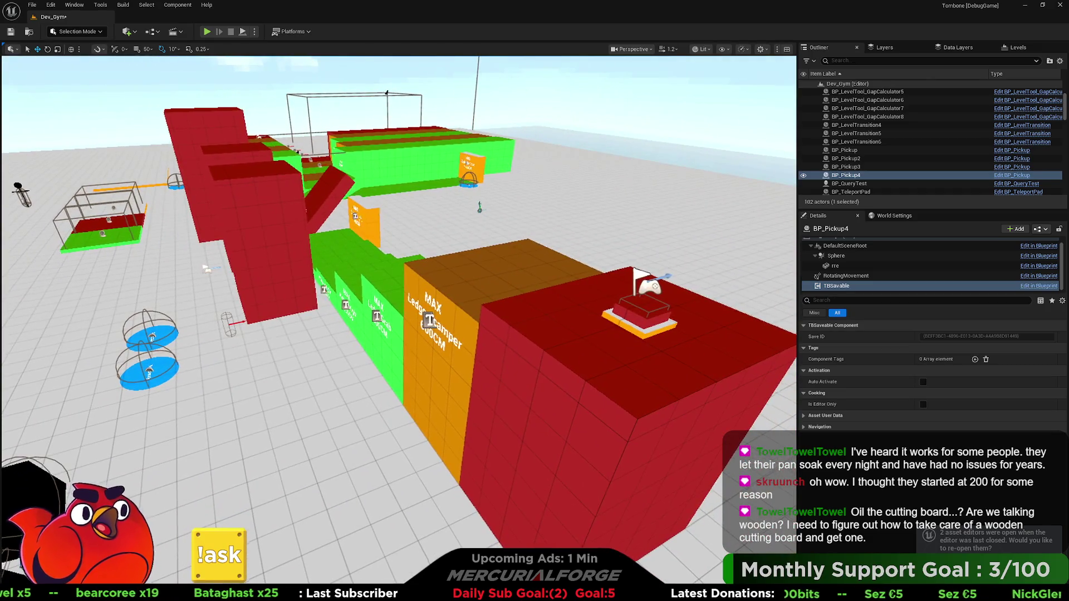
pyautogui.press('s')
pyautogui.press('a')
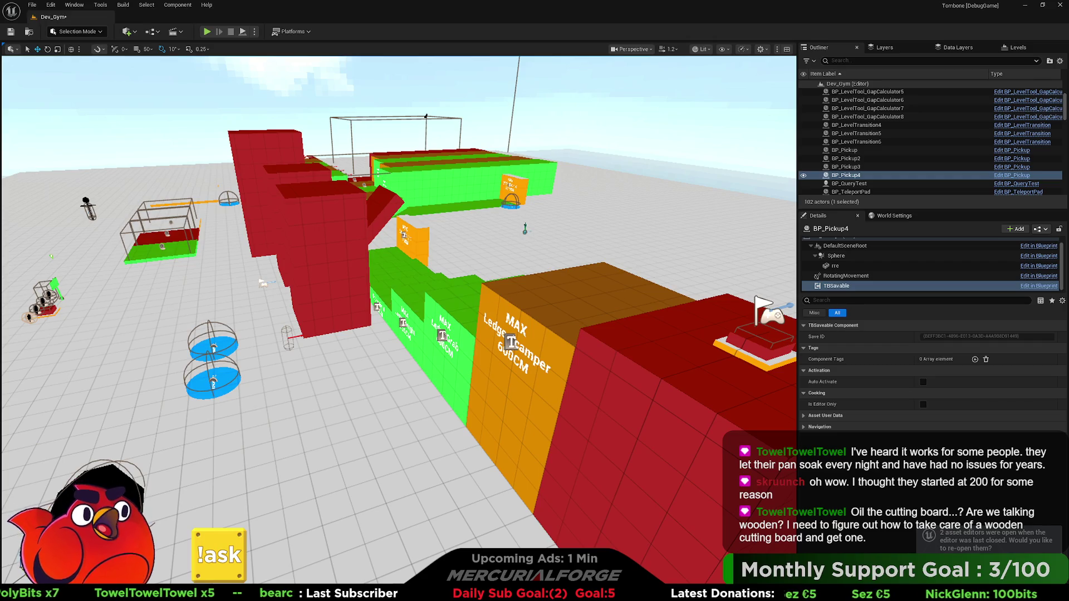
# Select BP_Dev_Button and open its Blueprint event graph, moving the editor window aside.
pyautogui.press('w')
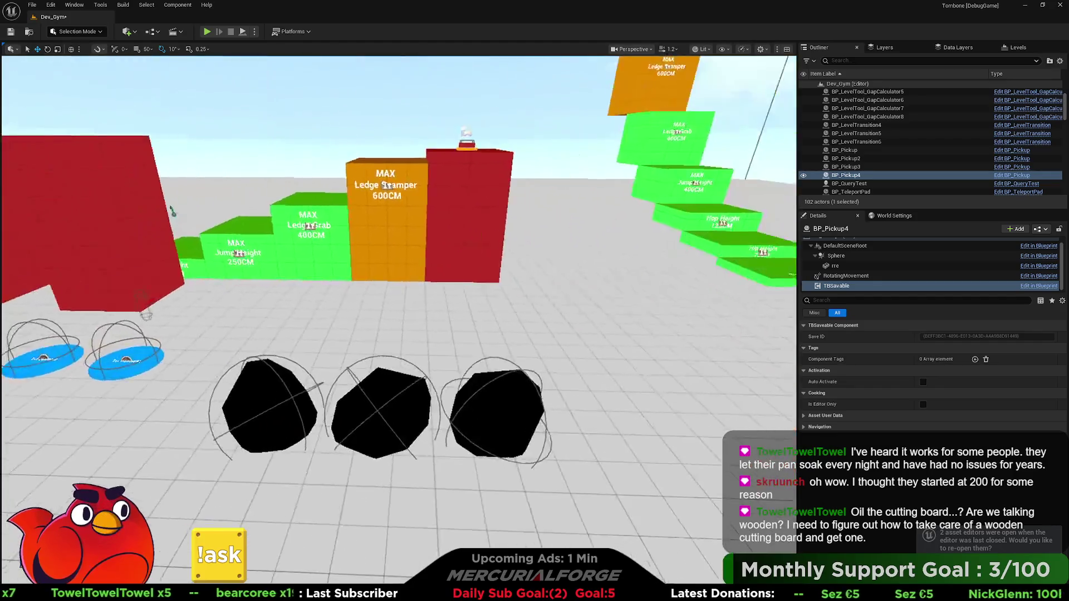
pyautogui.press('w')
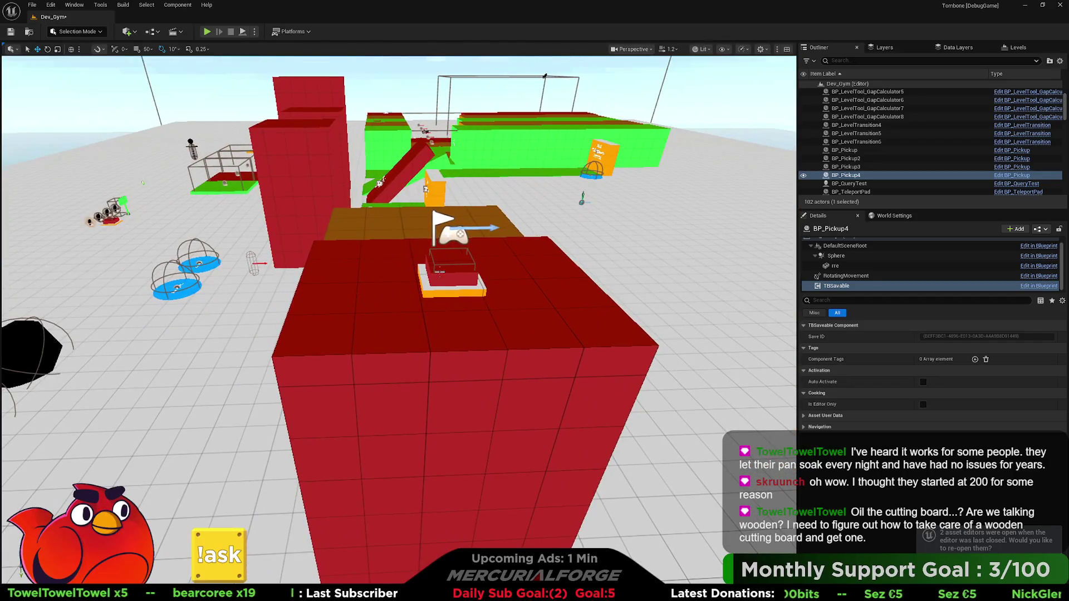
pyautogui.click(439, 272)
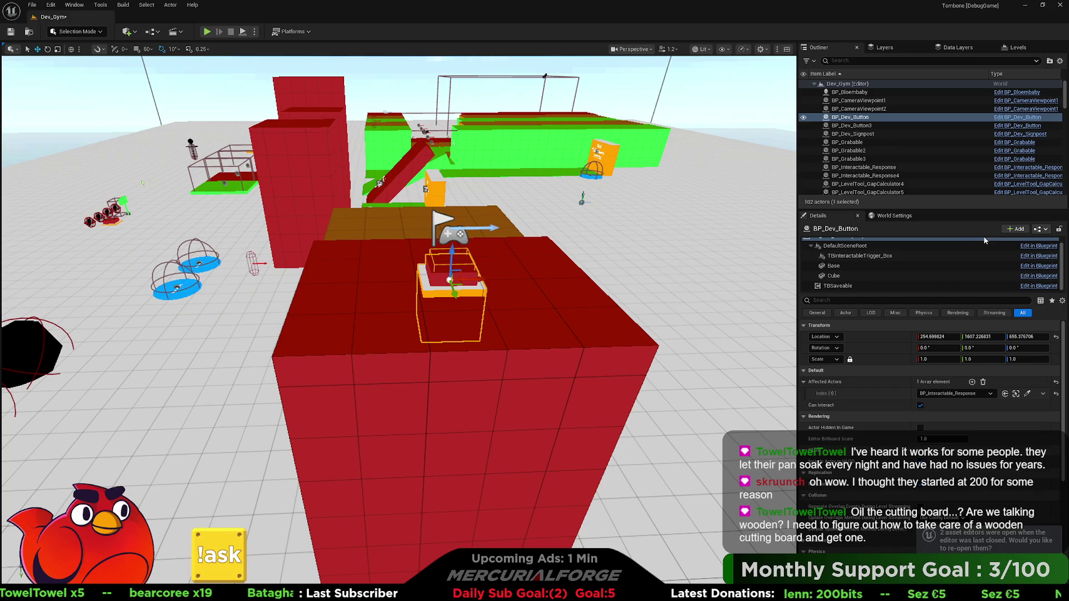
pyautogui.click(1034, 119)
pyautogui.click(1018, 117)
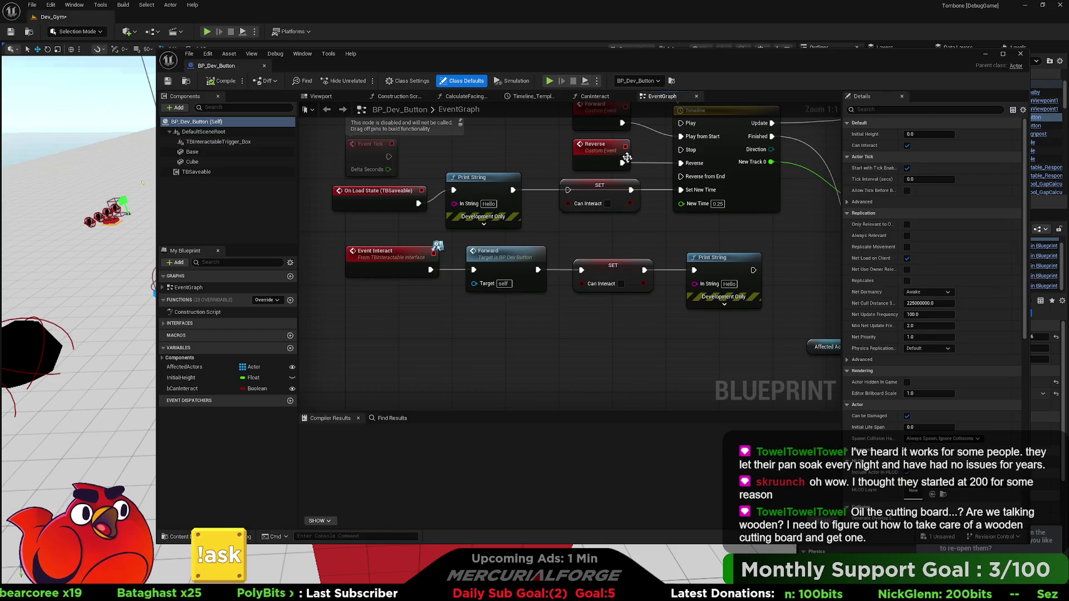
pyautogui.moveTo(669, 67)
pyautogui.mouseDown()
pyautogui.moveTo(639, 74)
pyautogui.moveTo(666, 87)
pyautogui.mouseUp()
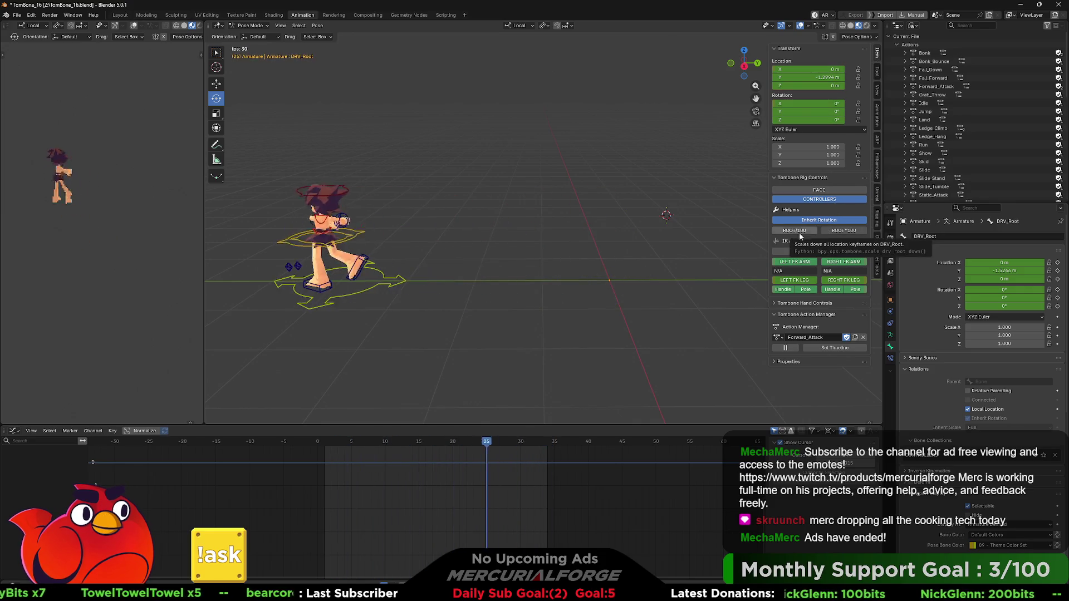
# Review Forward_Attack around frame 9, then switch the Tombone rig from Pose to Object Mode.
pyautogui.press('F3')
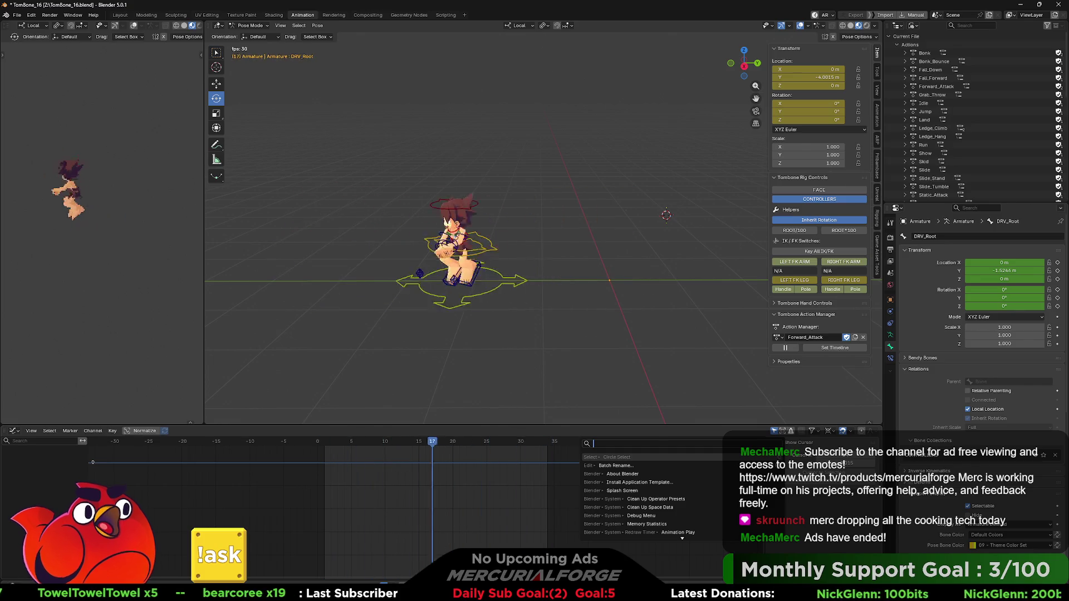
pyautogui.press('Escape')
pyautogui.moveTo(370, 443)
pyautogui.mouseDown()
pyautogui.moveTo(432, 444)
pyautogui.moveTo(421, 447)
pyautogui.mouseUp()
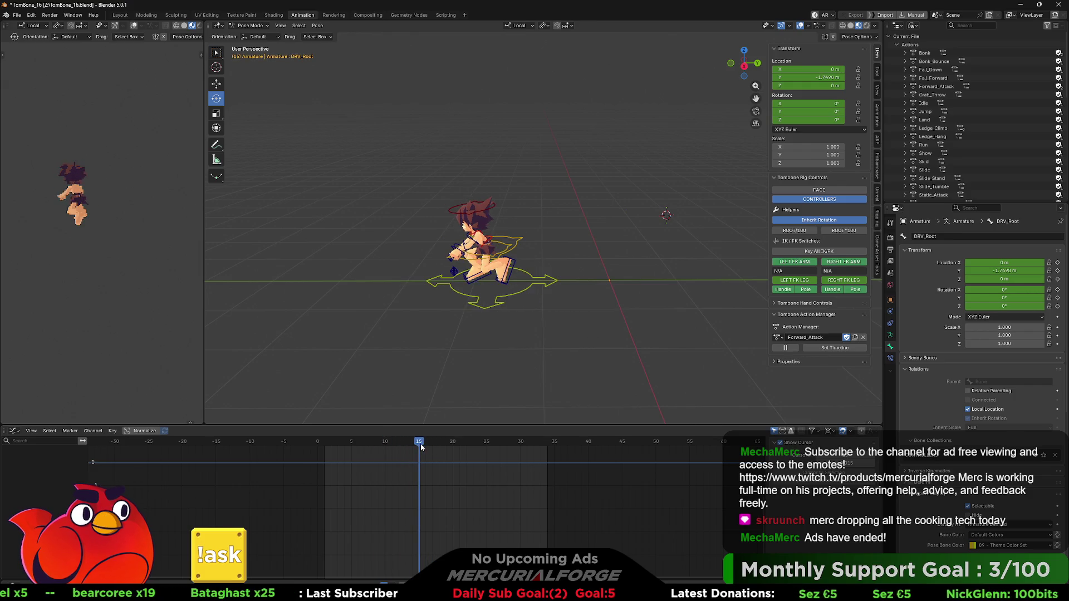
pyautogui.press('k')
pyautogui.click(617, 245)
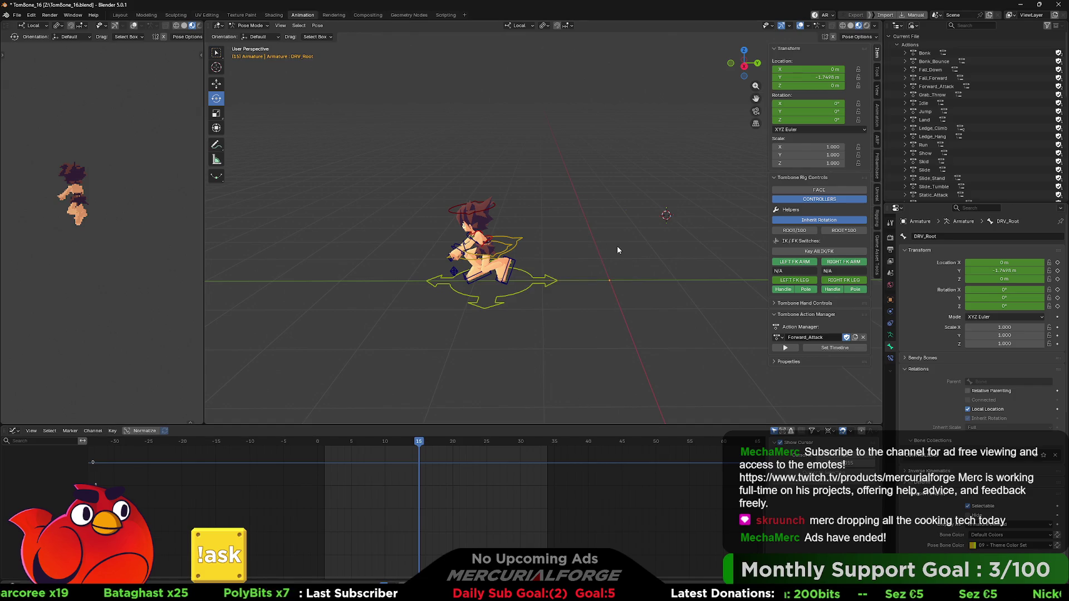
pyautogui.hotkey('ctrl', 'Tab')
pyautogui.click(549, 260)
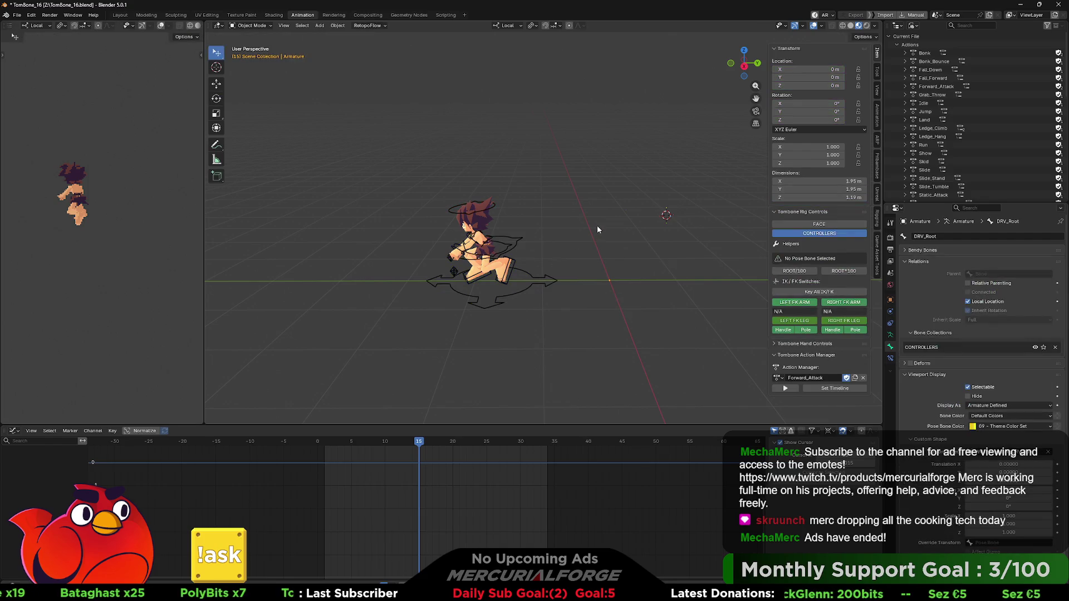
# Add a cube mesh to the scene, undoing an accidentally added plane first.
pyautogui.hotkey('shift', 'a')
pyautogui.moveTo(607, 235)
pyautogui.click(653, 238)
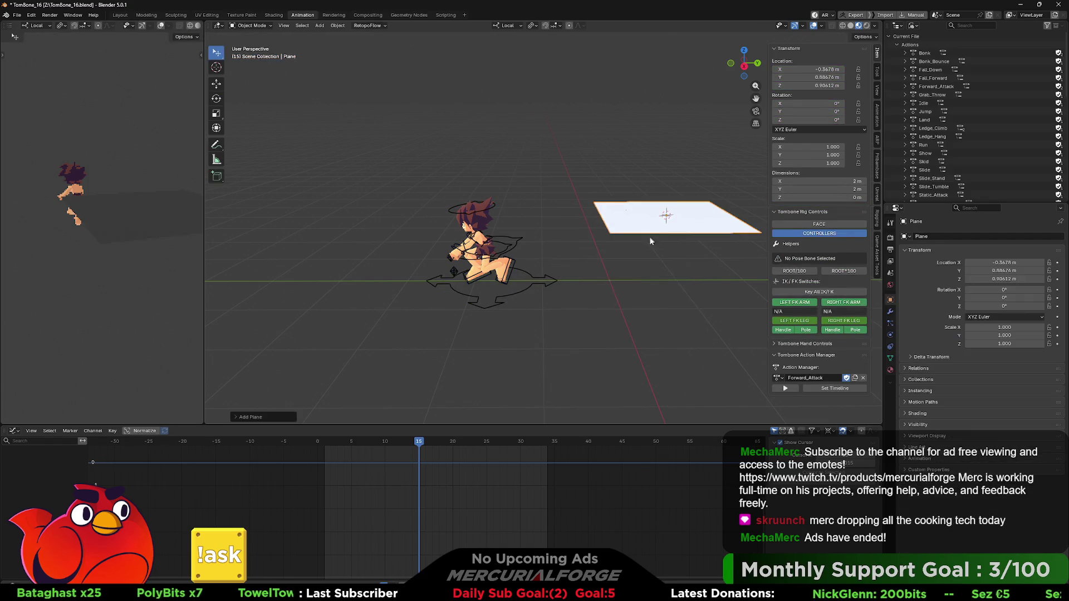
pyautogui.hotkey('ctrl', 'z')
pyautogui.hotkey('shift', 'a')
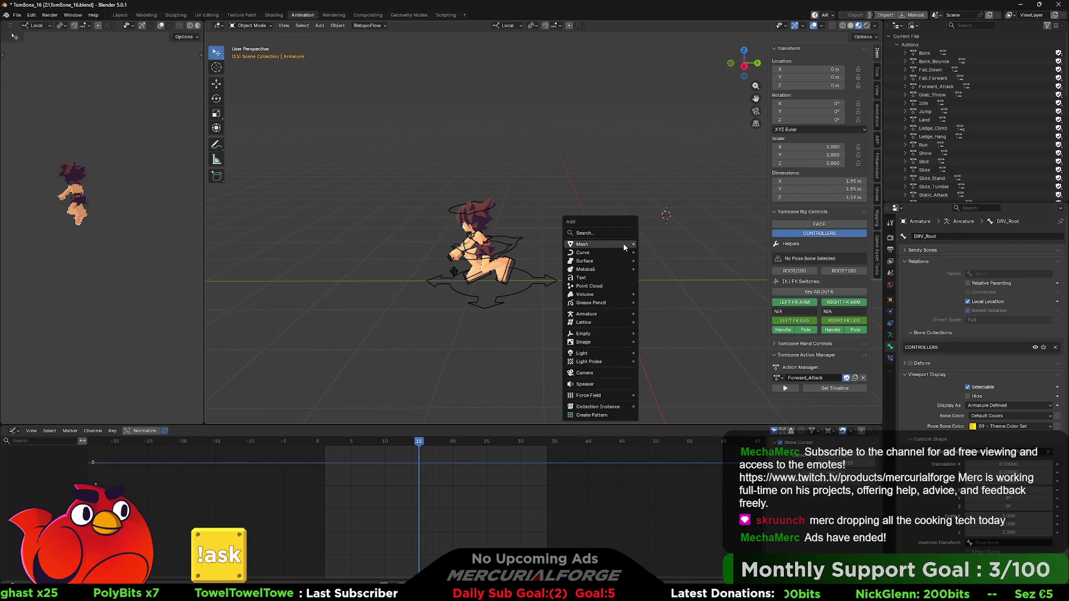
pyautogui.moveTo(614, 247)
pyautogui.click(656, 252)
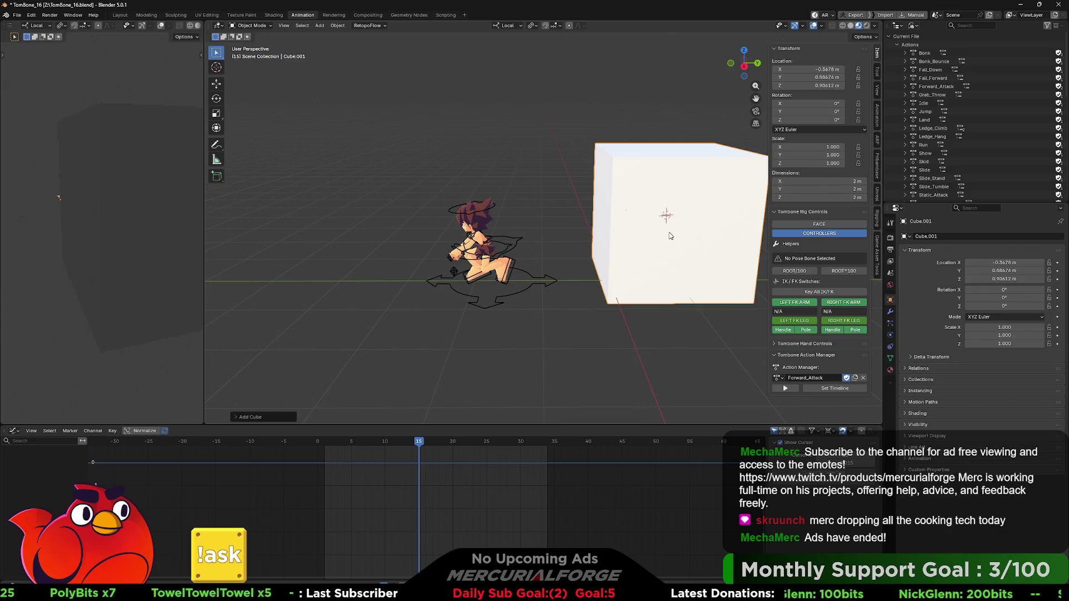
# Make the cube a 0.381-wide pillar in front of the character, then put the armature in Pose Mode.
pyautogui.press('g')
pyautogui.press('y')
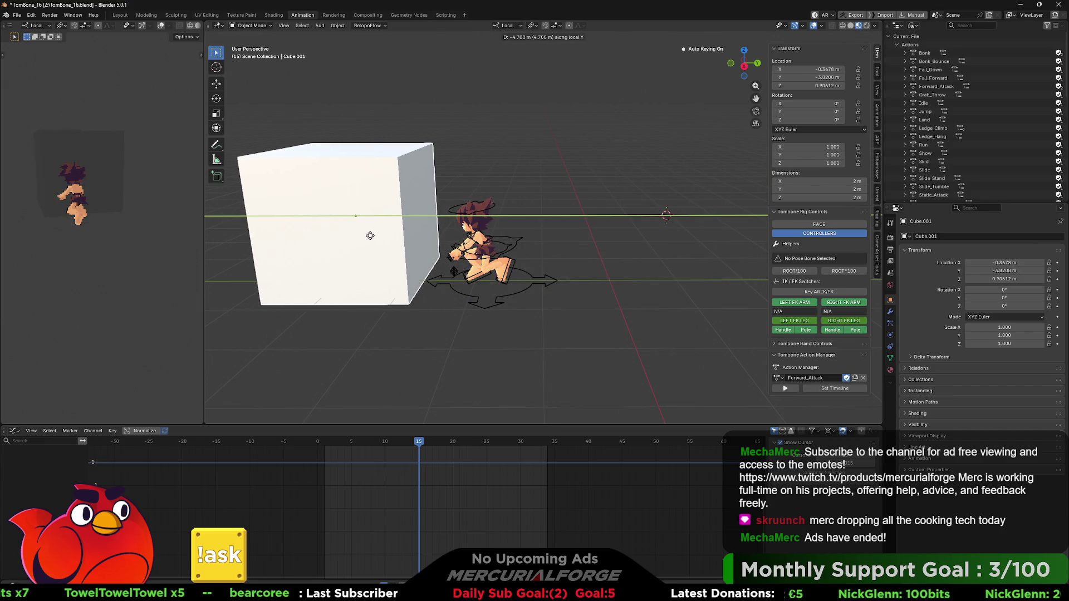
pyautogui.click(369, 235)
pyautogui.press('s')
pyautogui.hotkey('shift', 'z')
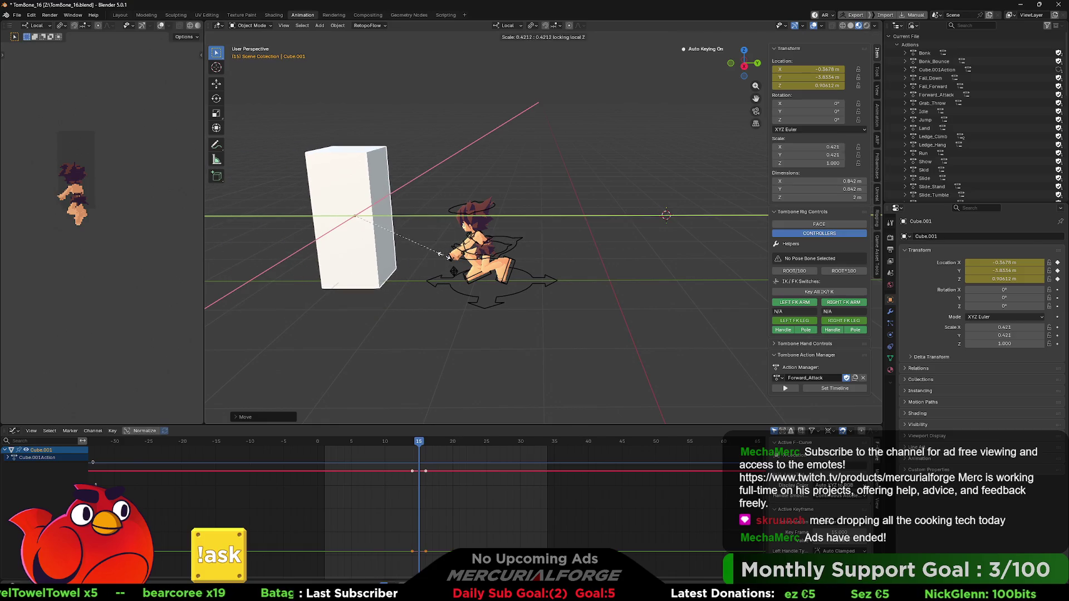
pyautogui.click(444, 255)
pyautogui.press('g')
pyautogui.press('y')
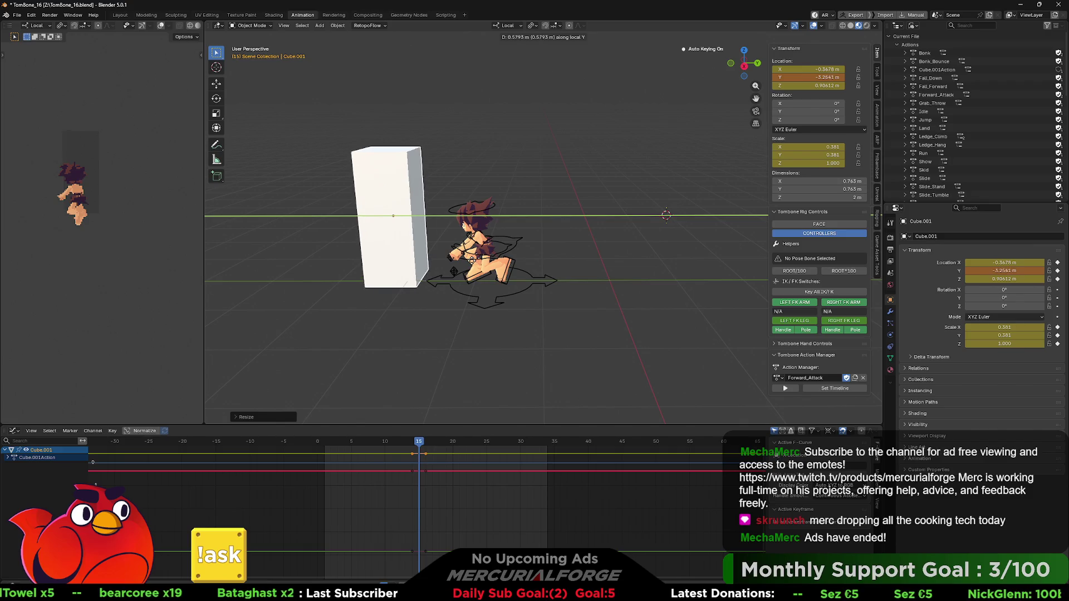
pyautogui.press('Return')
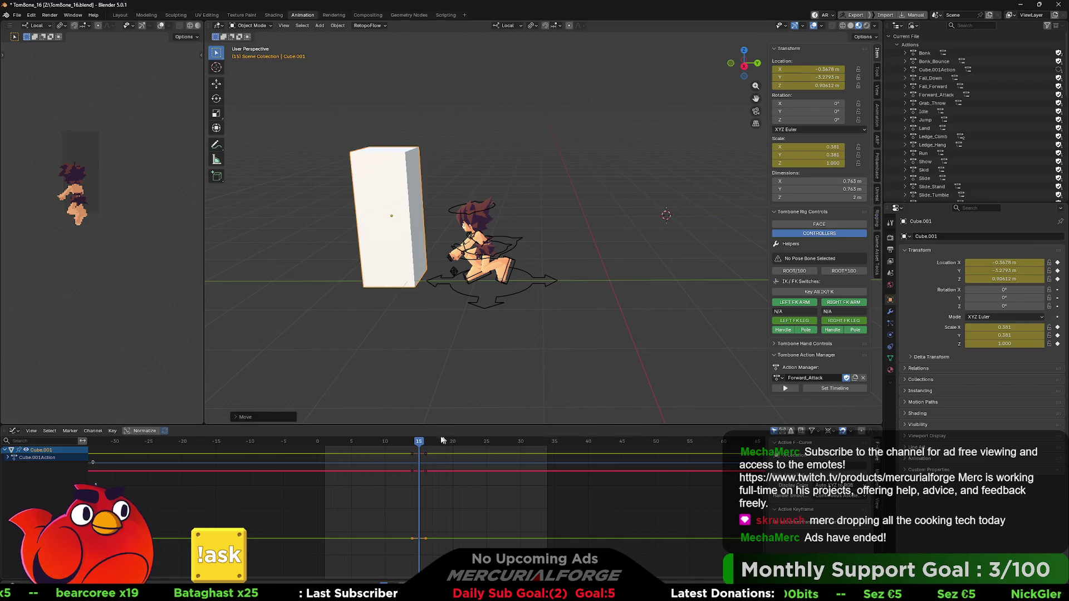
pyautogui.click(473, 308)
pyautogui.hotkey('ctrl', 'Tab')
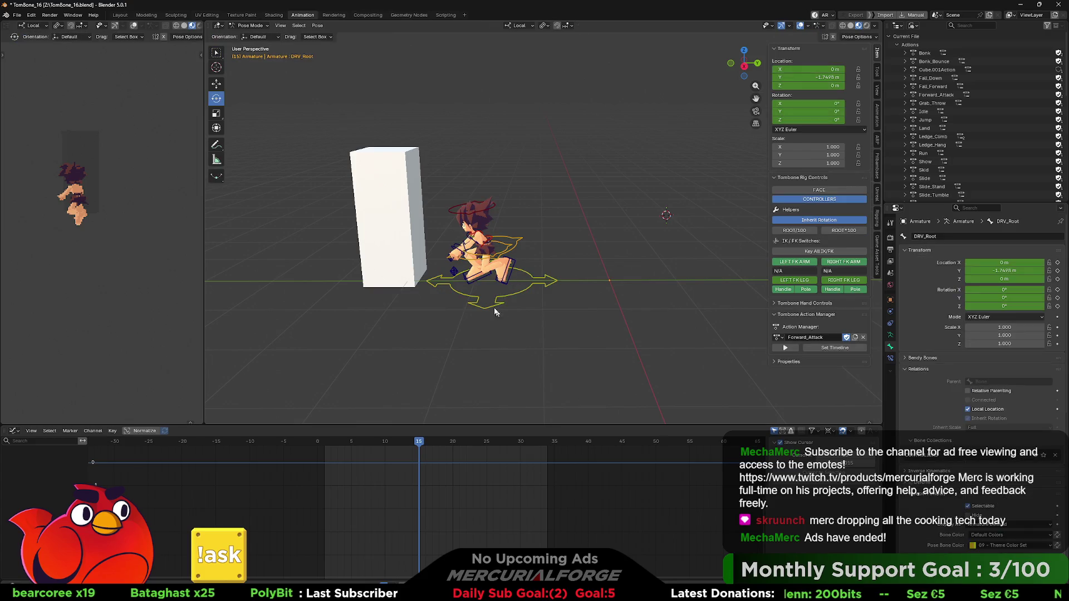
pyautogui.click(493, 310)
pyautogui.press('space')
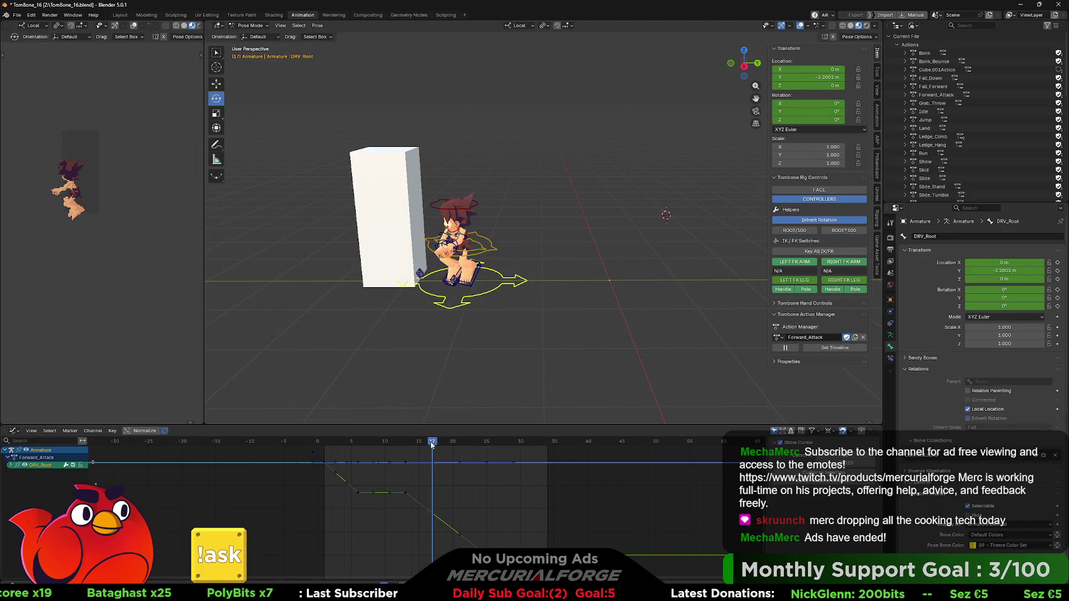
pyautogui.moveTo(441, 451)
pyautogui.mouseDown()
pyautogui.moveTo(430, 451)
pyautogui.moveTo(461, 452)
pyautogui.moveTo(425, 452)
pyautogui.moveTo(484, 454)
pyautogui.moveTo(404, 449)
pyautogui.moveTo(498, 456)
pyautogui.moveTo(388, 456)
pyautogui.moveTo(416, 457)
pyautogui.moveTo(407, 457)
pyautogui.mouseUp()
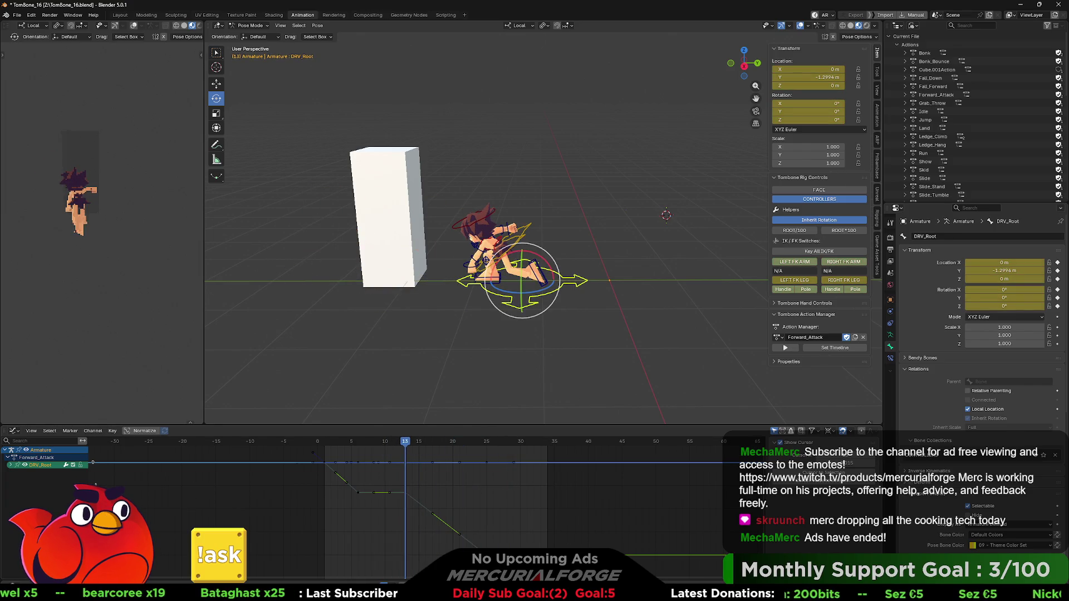
# Try selecting and transforming the DRV_Root Y-location keys, cancelling each attempt.
pyautogui.click(423, 502)
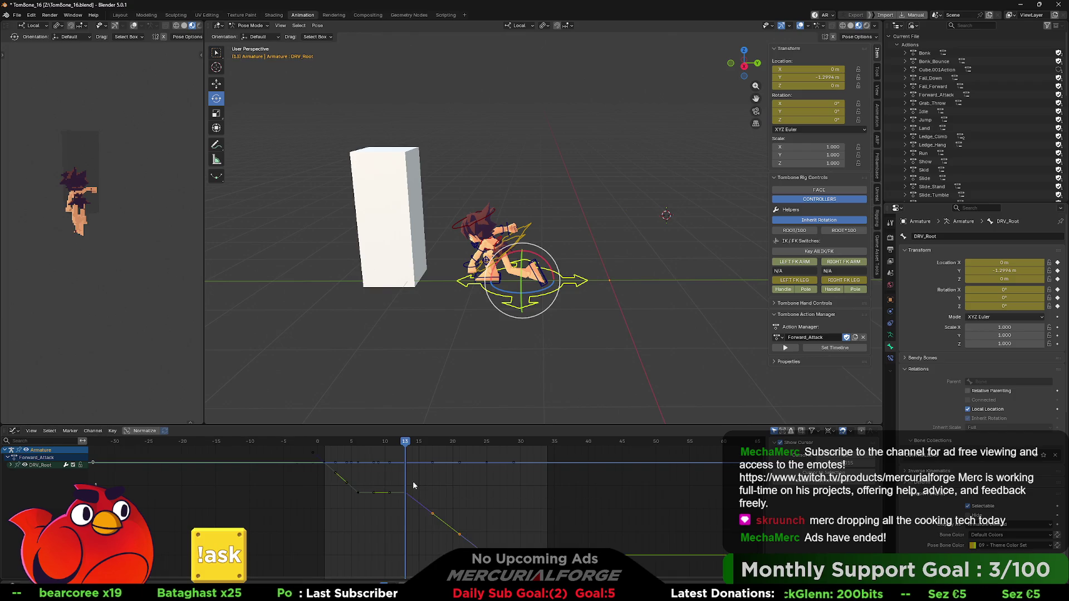
pyautogui.click(401, 500)
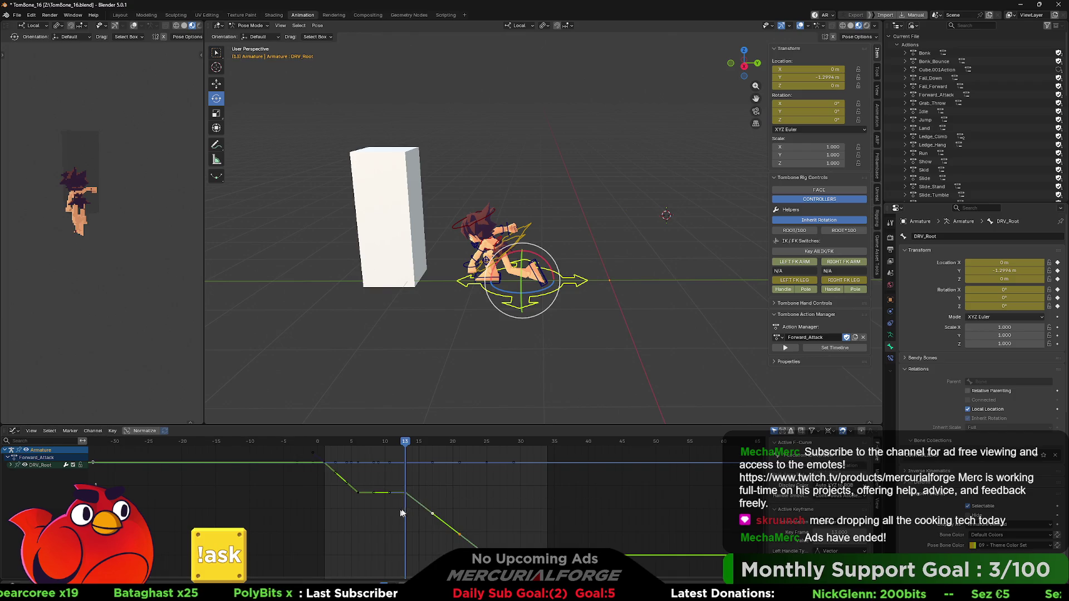
pyautogui.press('s')
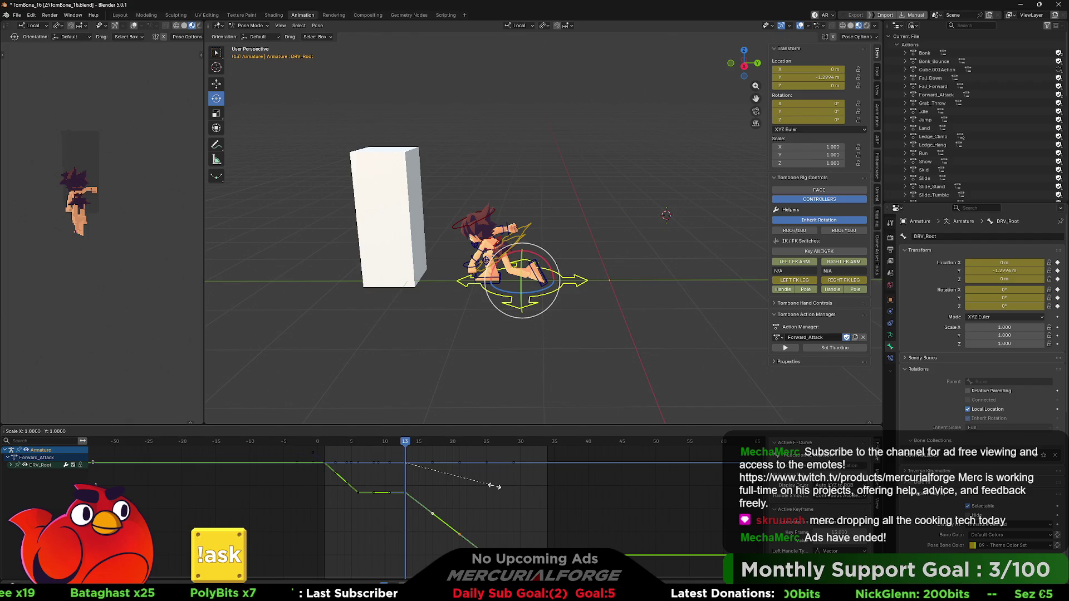
pyautogui.press('Escape')
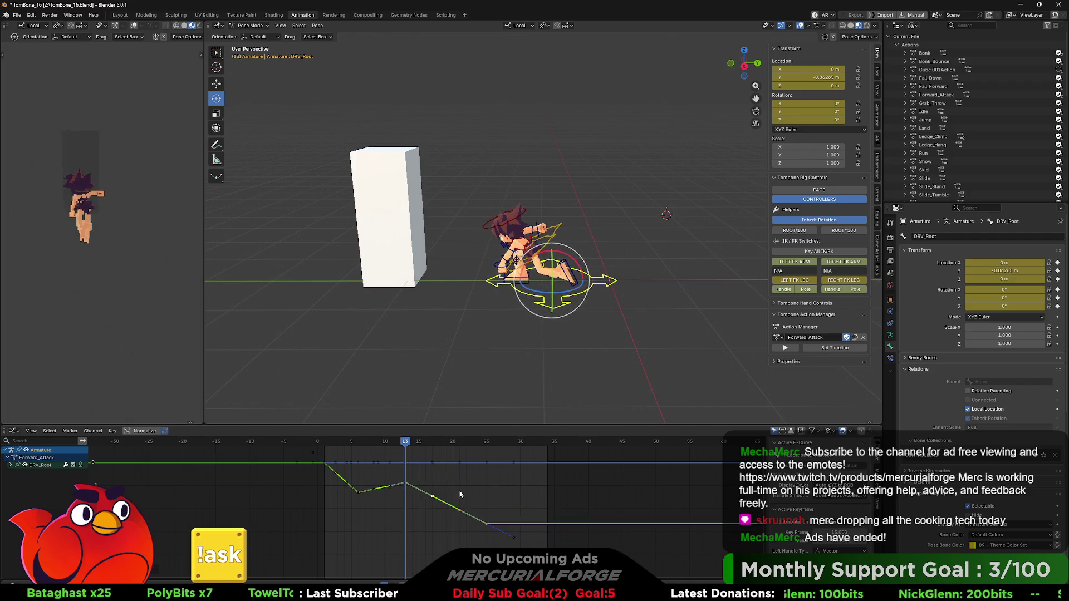
pyautogui.click(574, 493)
pyautogui.moveTo(573, 490)
pyautogui.mouseDown()
pyautogui.moveTo(416, 582)
pyautogui.moveTo(381, 579)
pyautogui.moveTo(402, 578)
pyautogui.mouseUp()
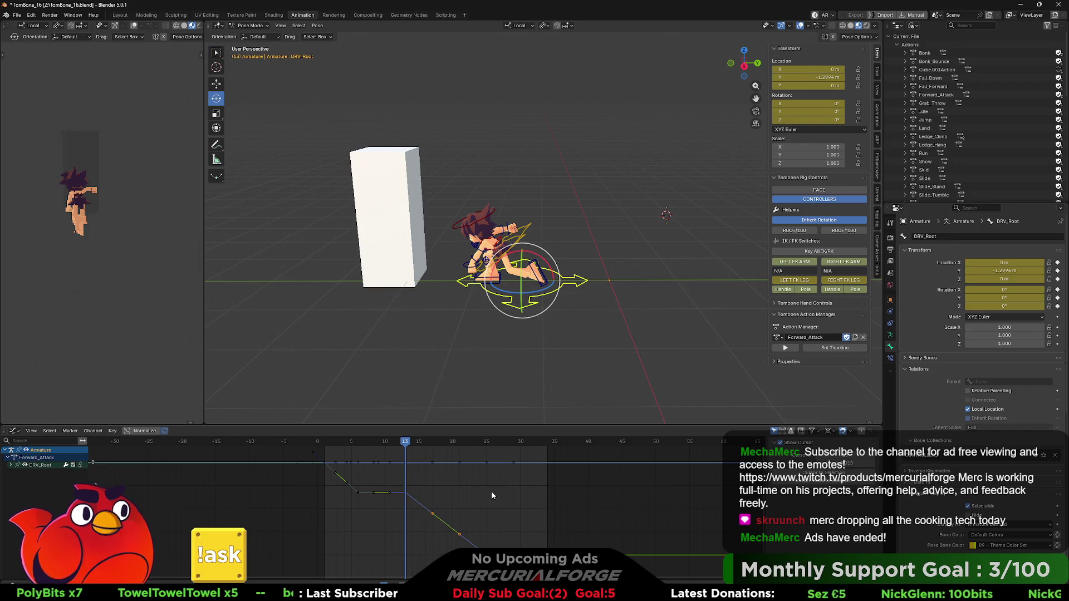
pyautogui.press('g')
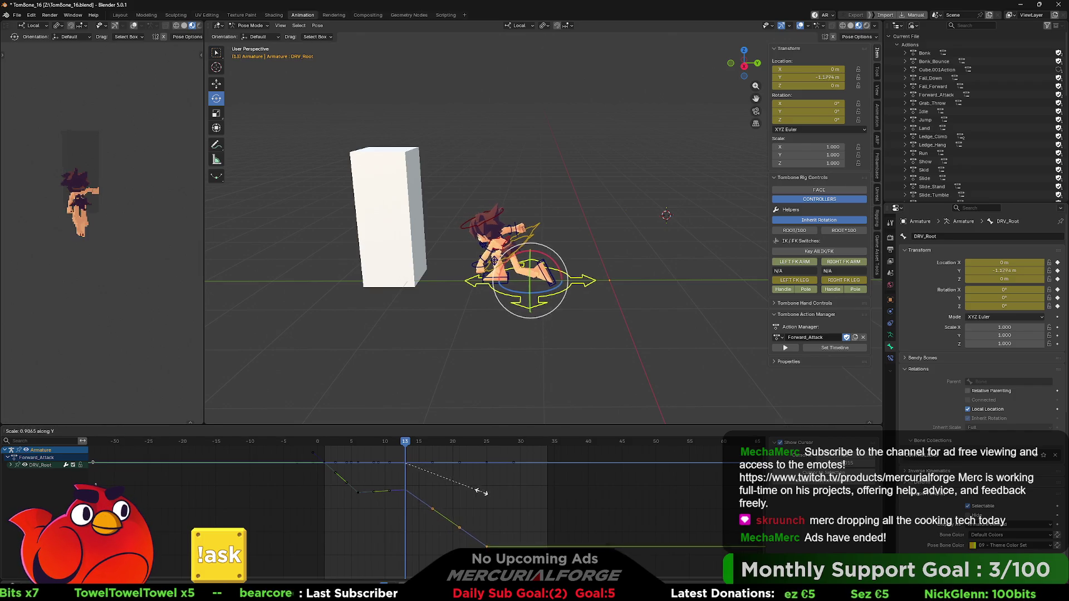
pyautogui.rightClick(449, 483)
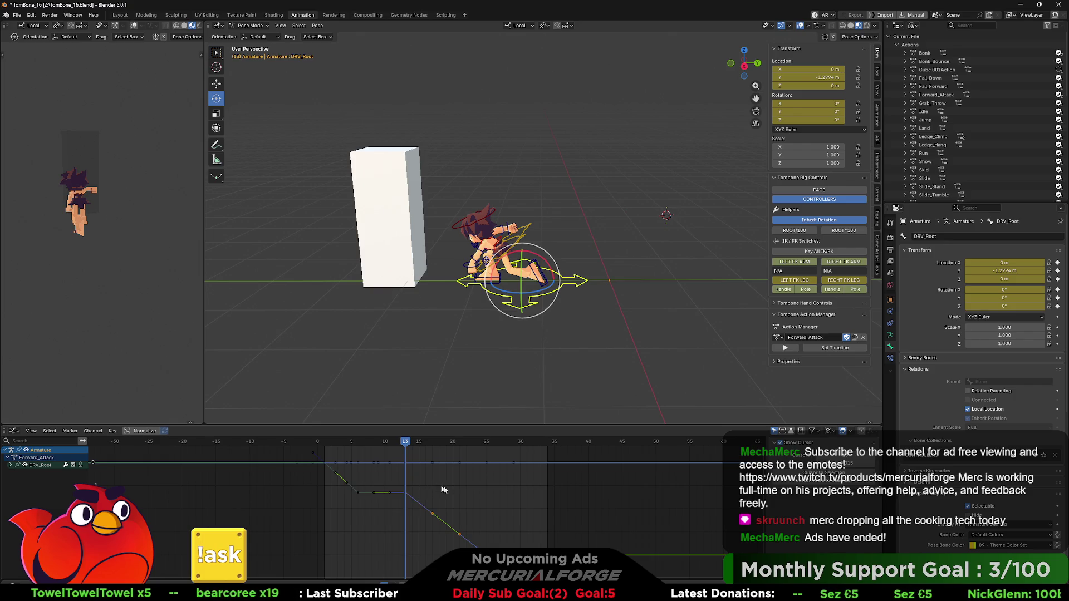
pyautogui.click(405, 495)
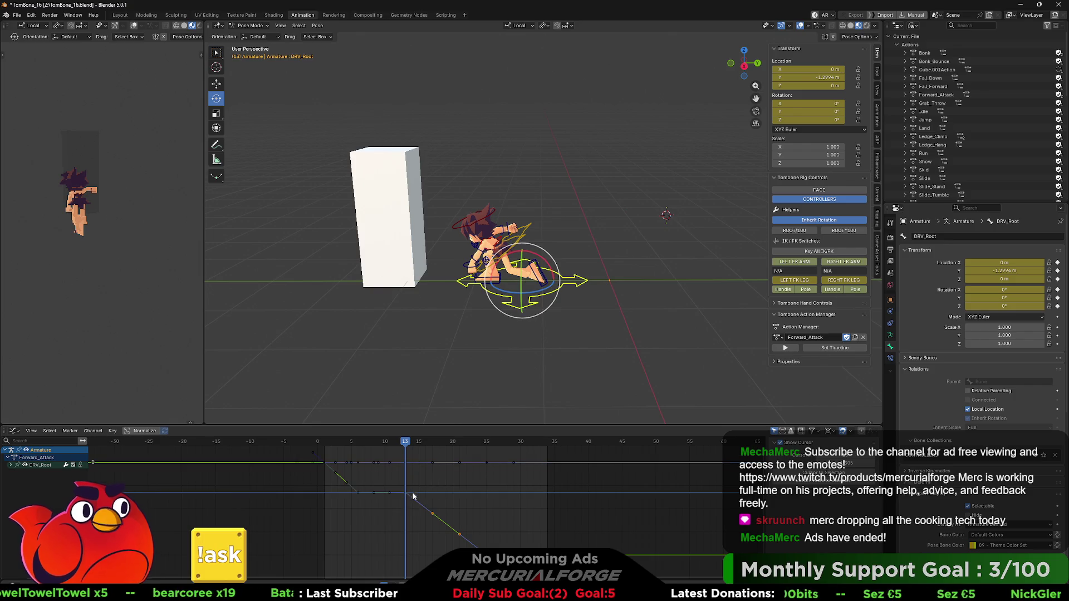
# Box-select the later Y-location keys and scale them vertically by 0.395.
pyautogui.moveTo(550, 475)
pyautogui.mouseDown()
pyautogui.moveTo(484, 528)
pyautogui.moveTo(396, 567)
pyautogui.moveTo(406, 565)
pyautogui.mouseUp()
pyautogui.scroll(-3, 427, 504)
pyautogui.scroll(2, 526, 512)
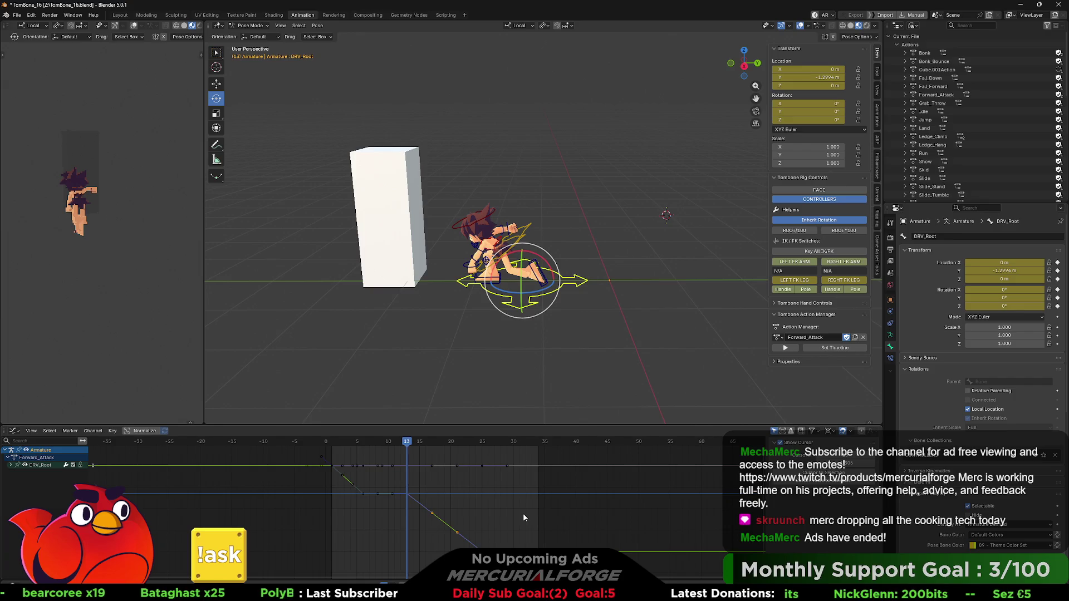
pyautogui.press('s')
pyautogui.press('y')
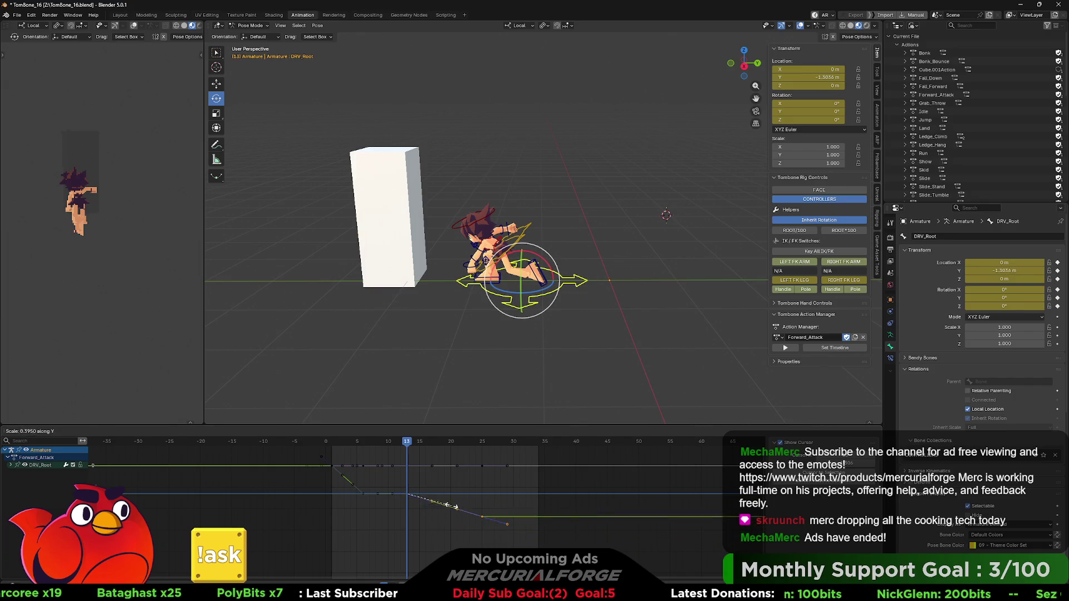
pyautogui.click(410, 459)
# Scrub frames 8–30, seeing the character still reach about -2.78 m Y, overlapping the pillar.
pyautogui.moveTo(411, 443); pyautogui.dragTo(508, 450)
pyautogui.moveTo(517, 450); pyautogui.dragTo(422, 448)
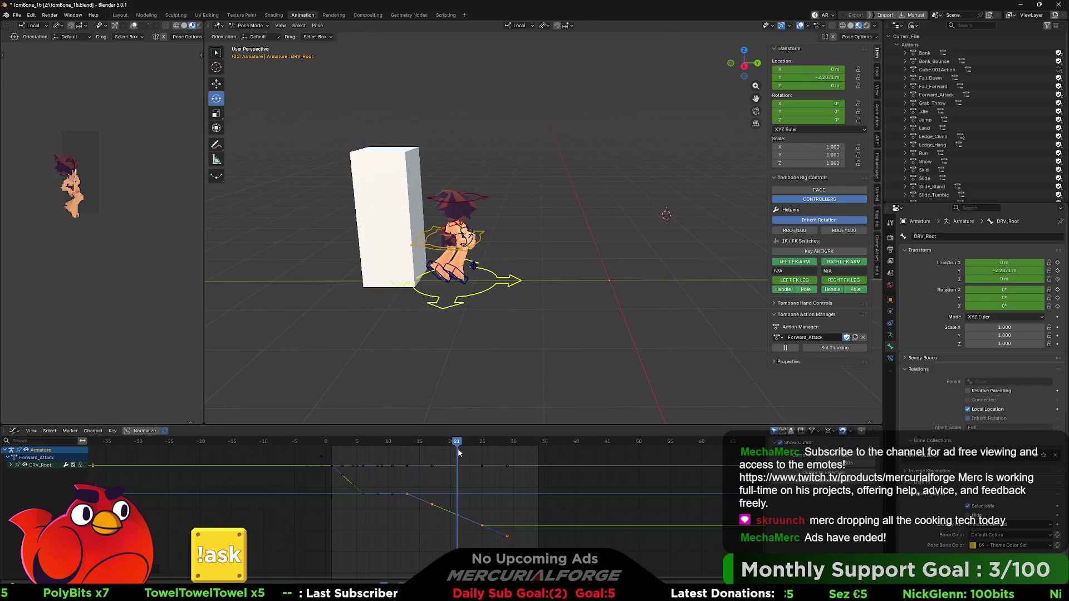
pyautogui.moveTo(470, 452)
pyautogui.mouseDown()
pyautogui.moveTo(513, 451)
pyautogui.moveTo(306, 448)
pyautogui.moveTo(513, 462)
pyautogui.moveTo(343, 463)
pyautogui.moveTo(377, 463)
pyautogui.mouseUp()
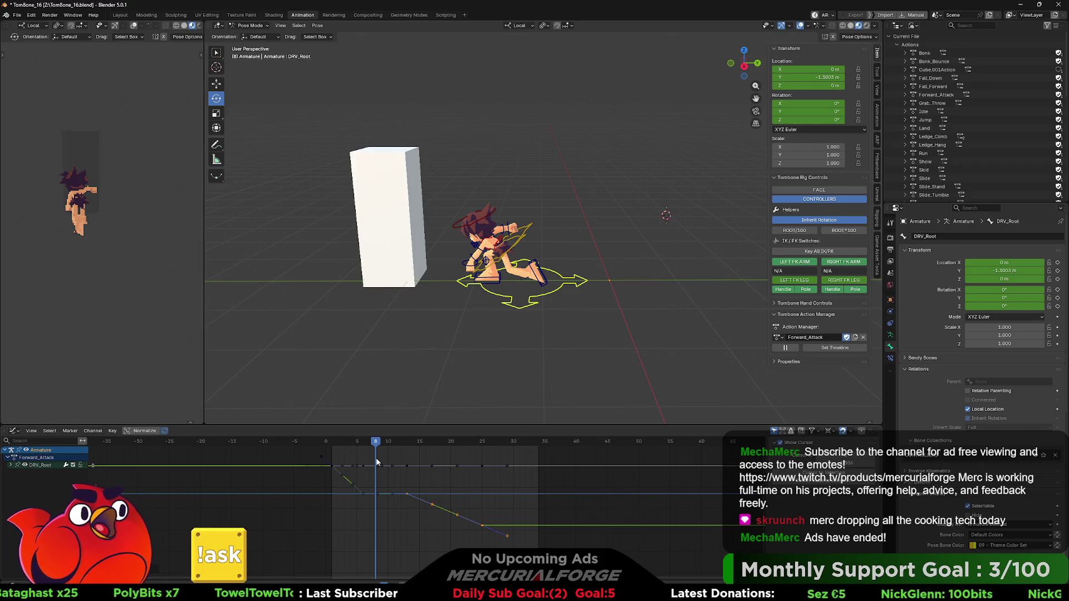
pyautogui.moveTo(377, 462); pyautogui.dragTo(502, 464)
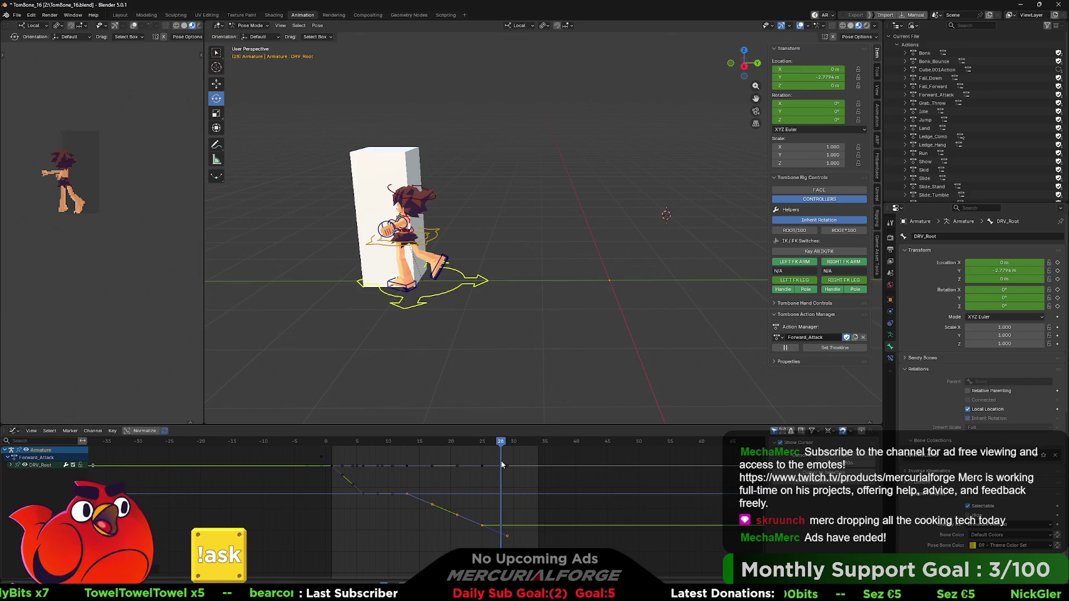
pyautogui.moveTo(502, 464); pyautogui.dragTo(493, 466)
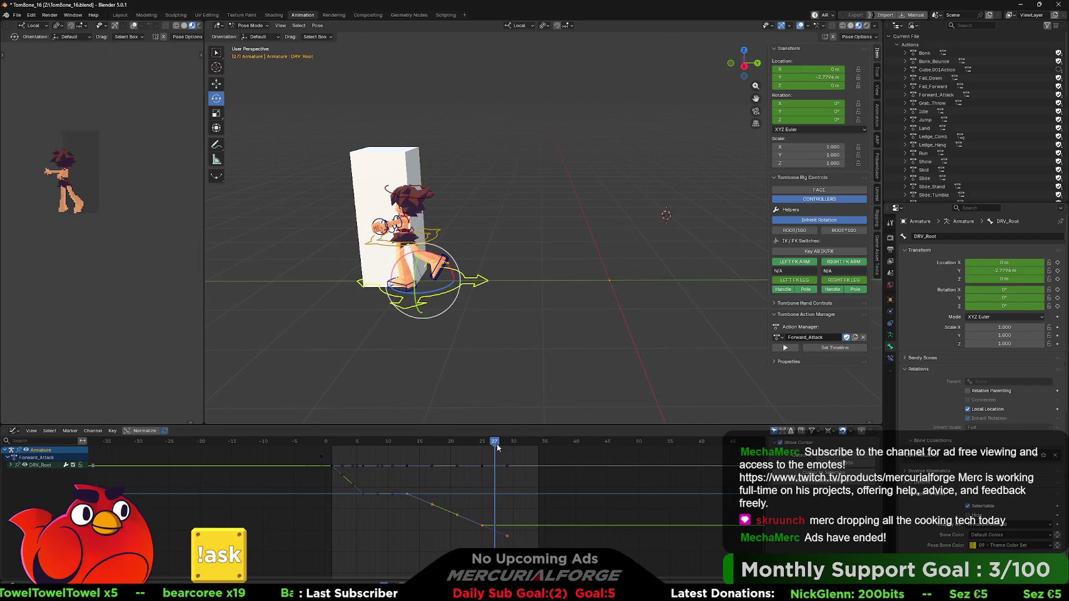
# Apply ROOT/100 to the DRV_Root location keys and show the Game Asset Tools panel.
pyautogui.click(795, 231)
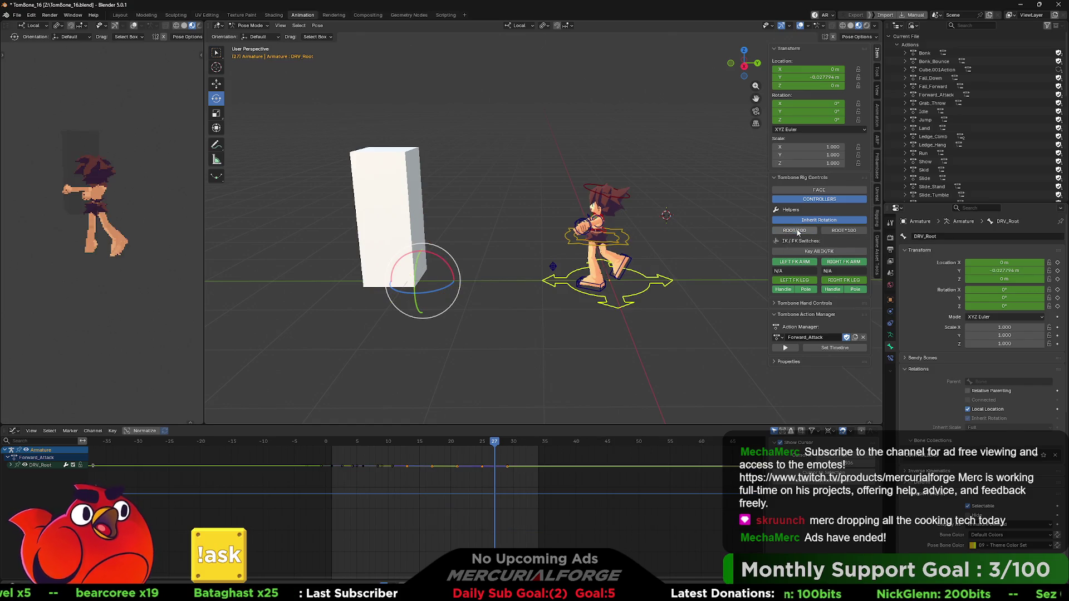
pyautogui.click(651, 302)
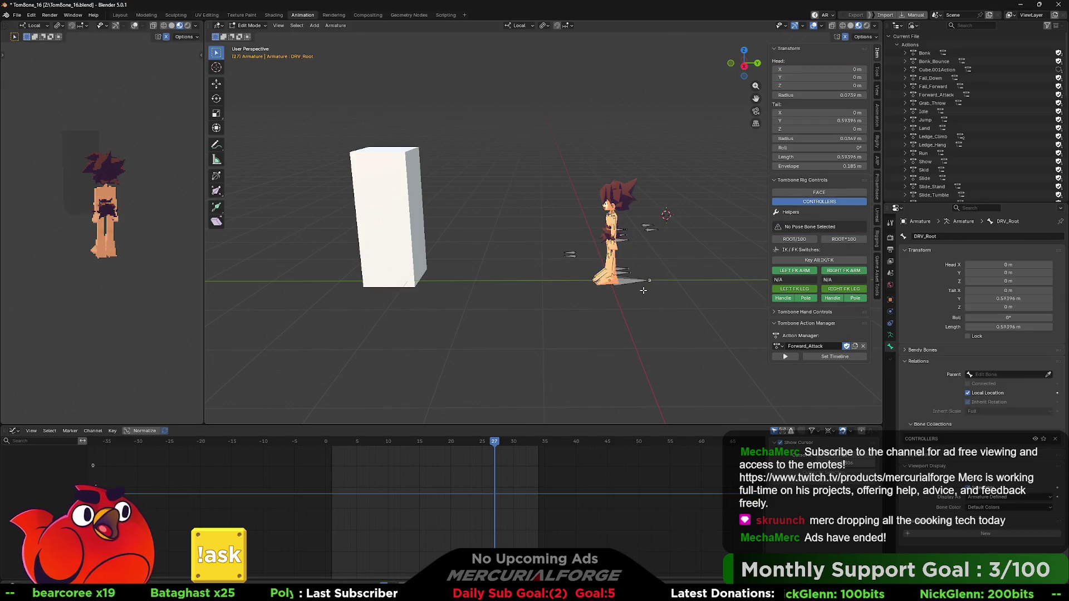
pyautogui.click(644, 299)
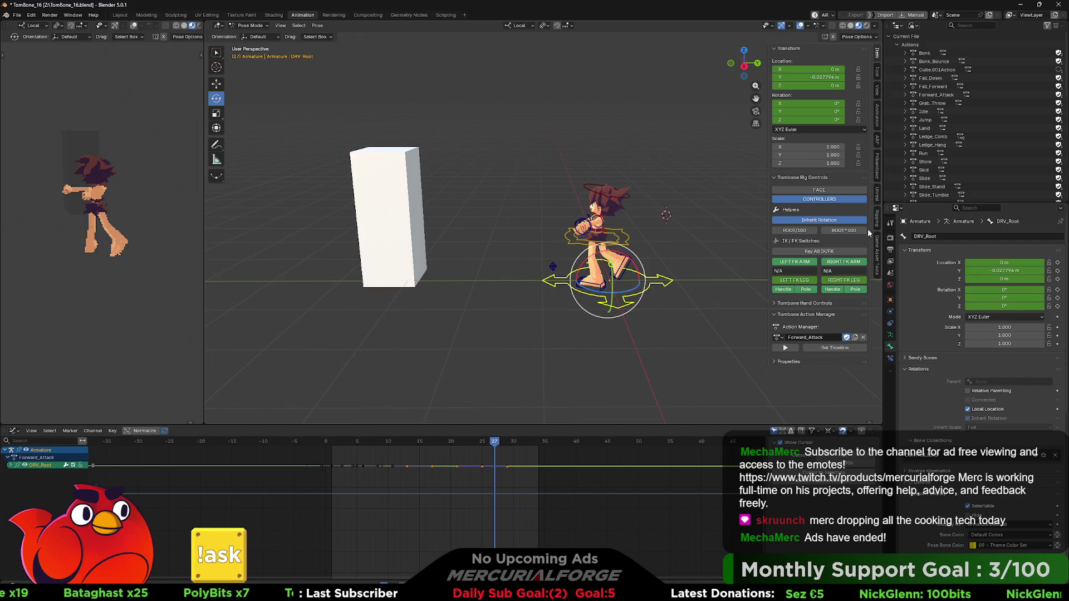
pyautogui.click(876, 250)
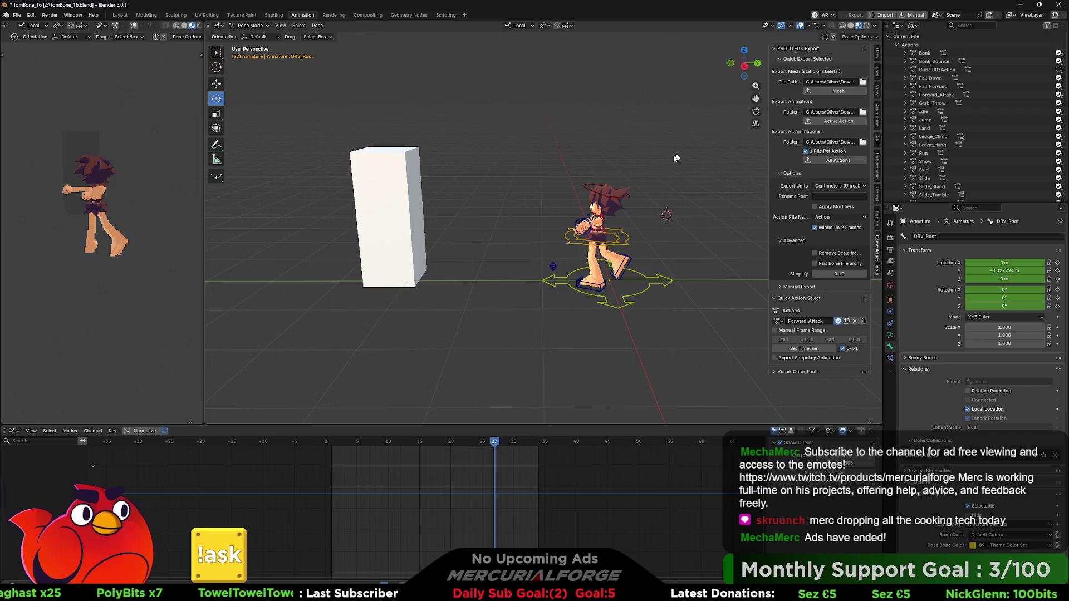
pyautogui.hotkey('alt', 'Tab')
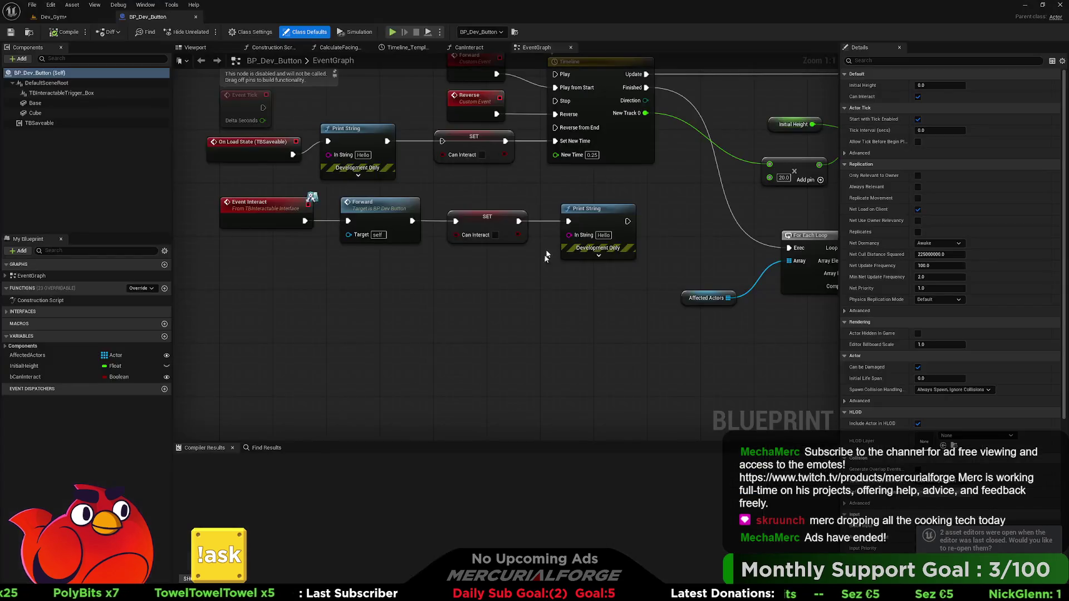
# Reimport AS_Forward_Attack from the Tombone Animations folder and open it in the animation editor.
pyautogui.hotkey('ctrl', 'space')
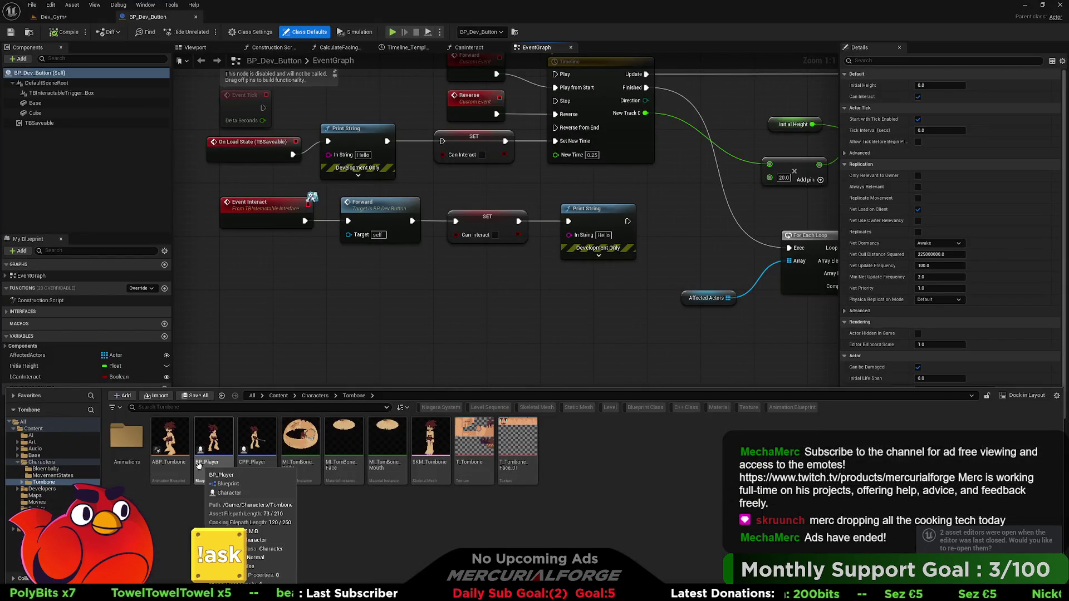
pyautogui.doubleClick(127, 440)
pyautogui.scroll(-3, 446, 540)
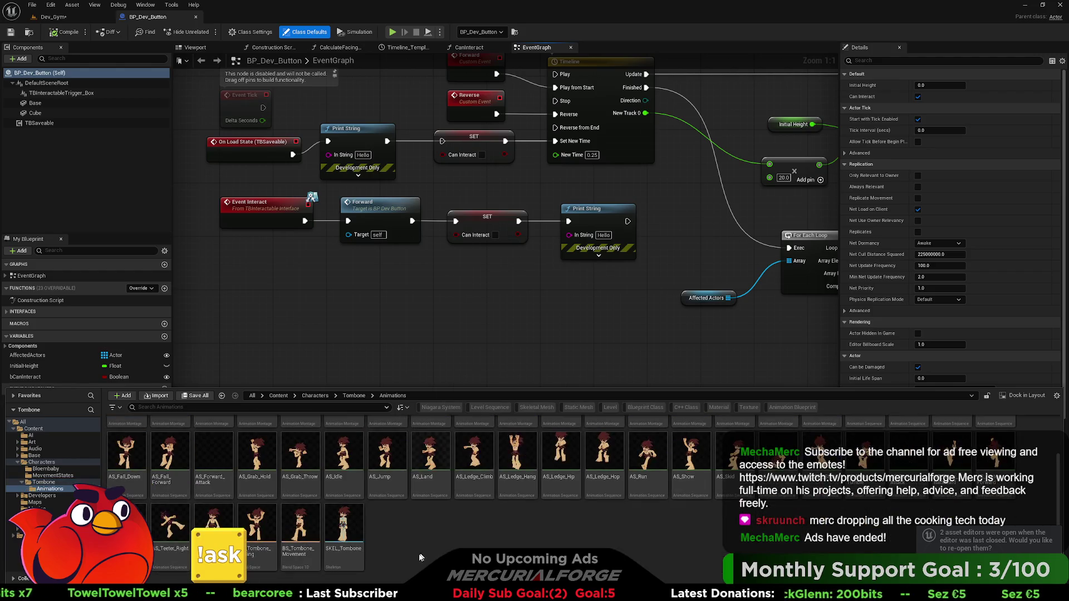
pyautogui.scroll(3, 218, 506)
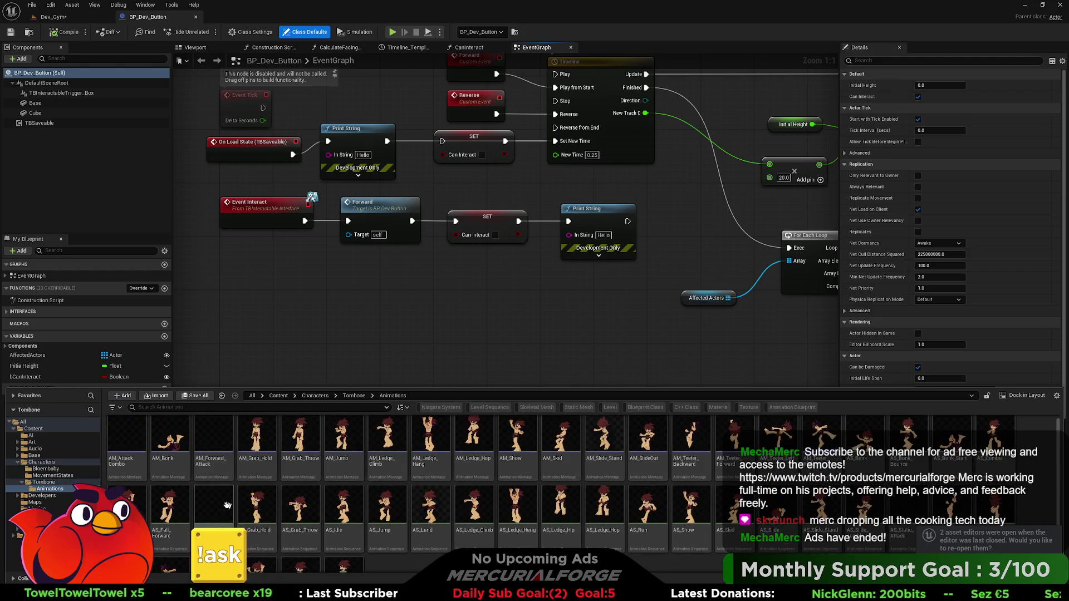
pyautogui.rightClick(217, 505)
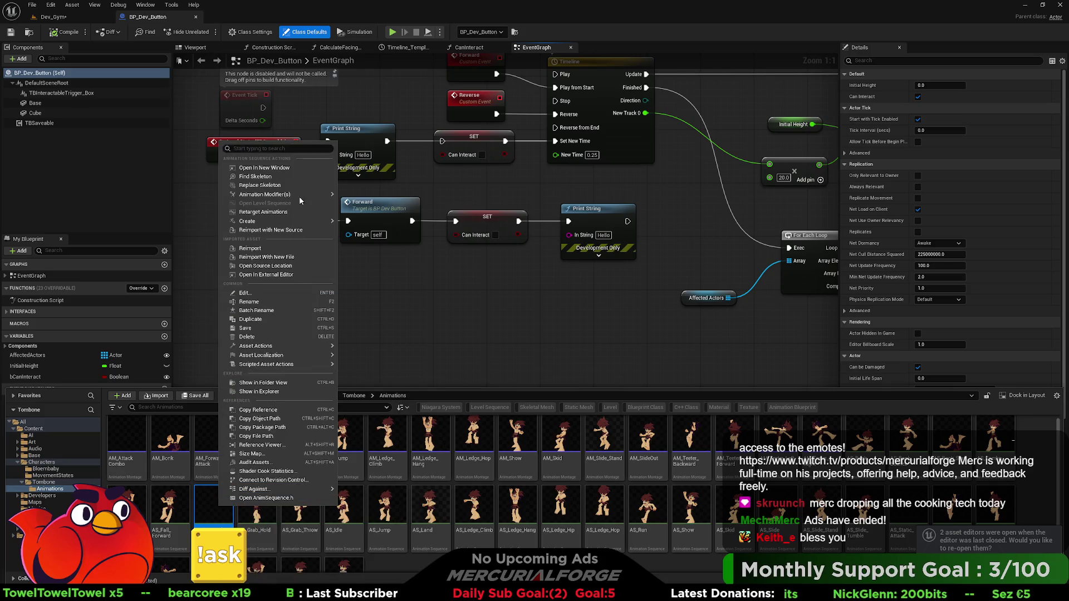
pyautogui.click(265, 249)
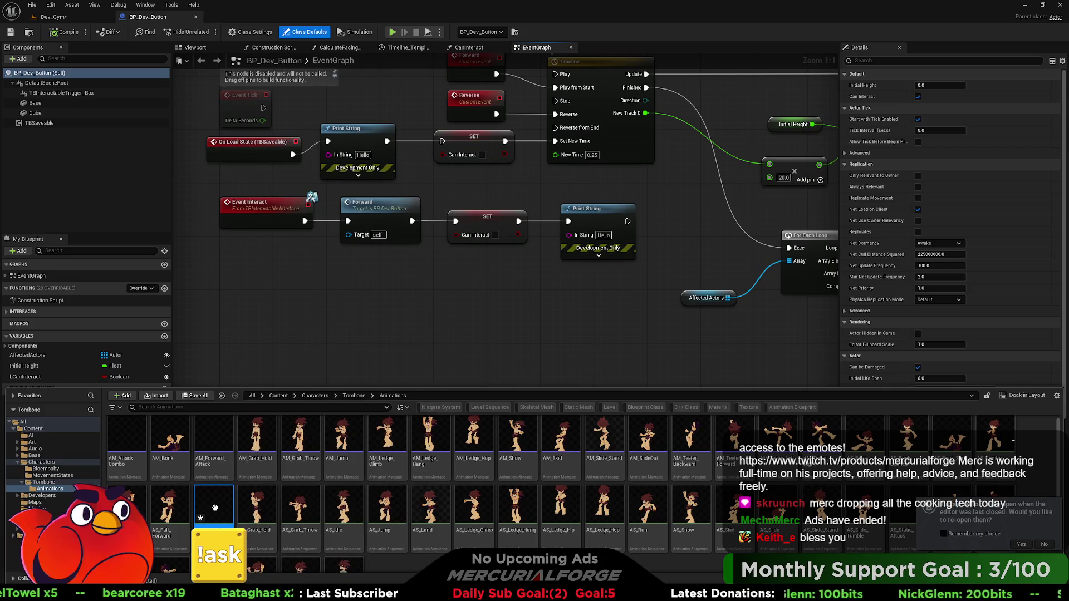
pyautogui.doubleClick(215, 507)
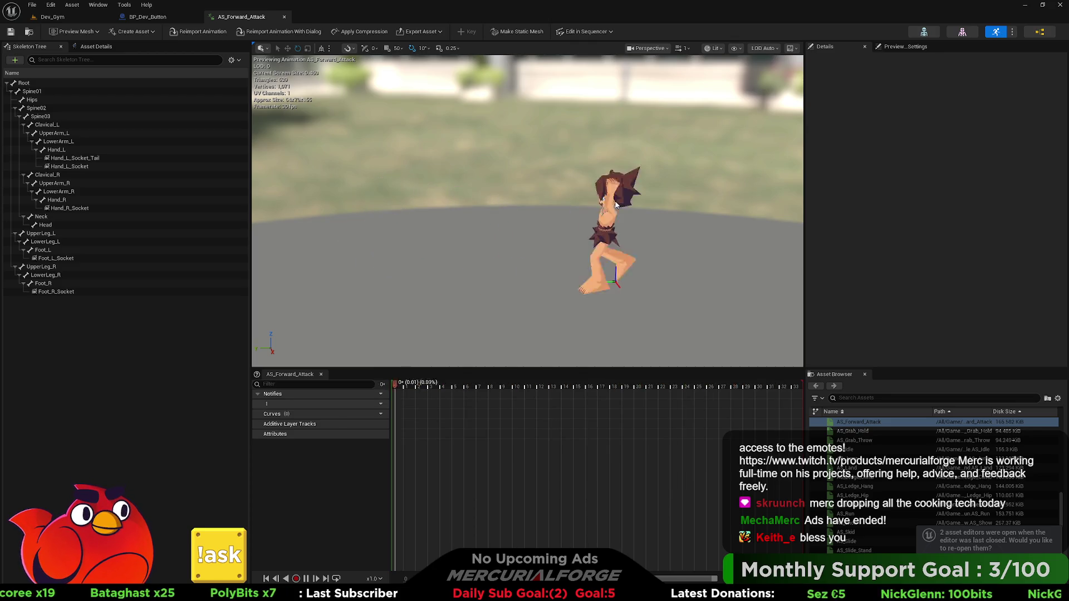
# Open AM_Forward_Attack and drop AS_Forward_Attack onto its default slot, creating a second segment.
pyautogui.scroll(5, 863, 489)
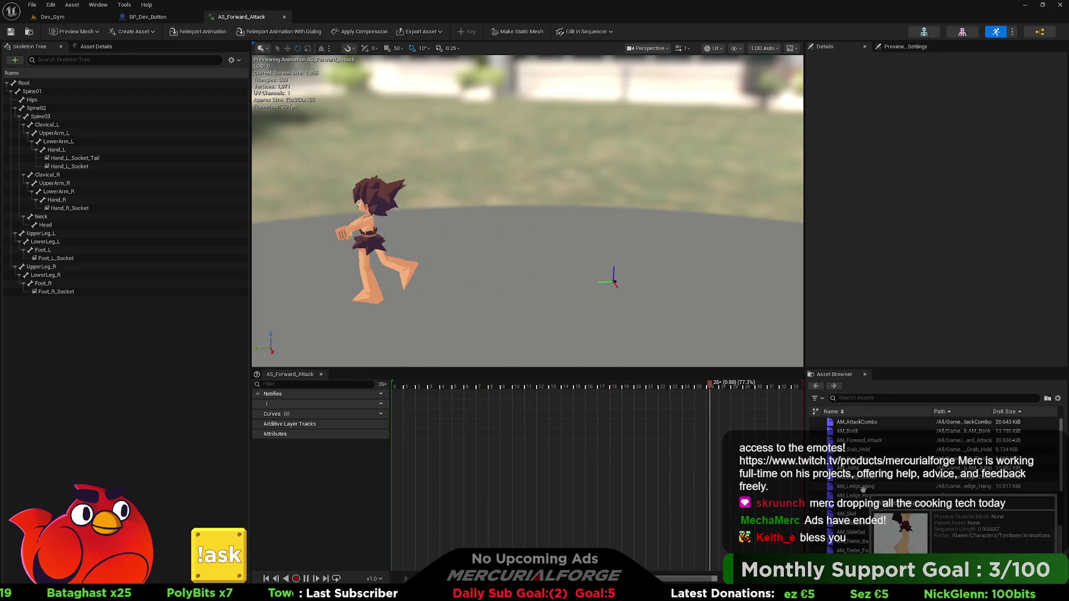
pyautogui.doubleClick(859, 440)
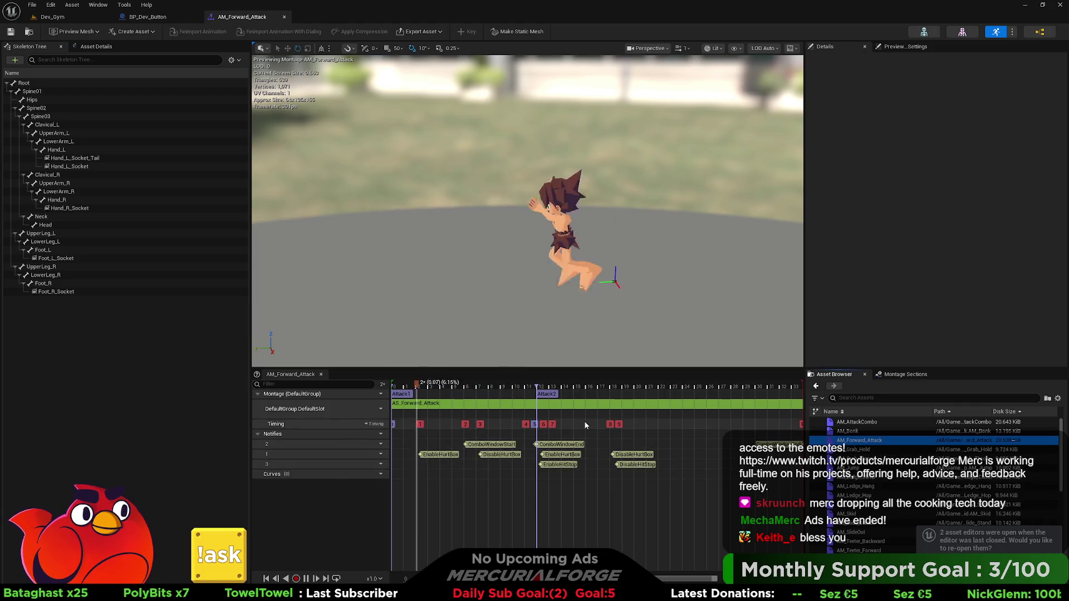
pyautogui.press('space')
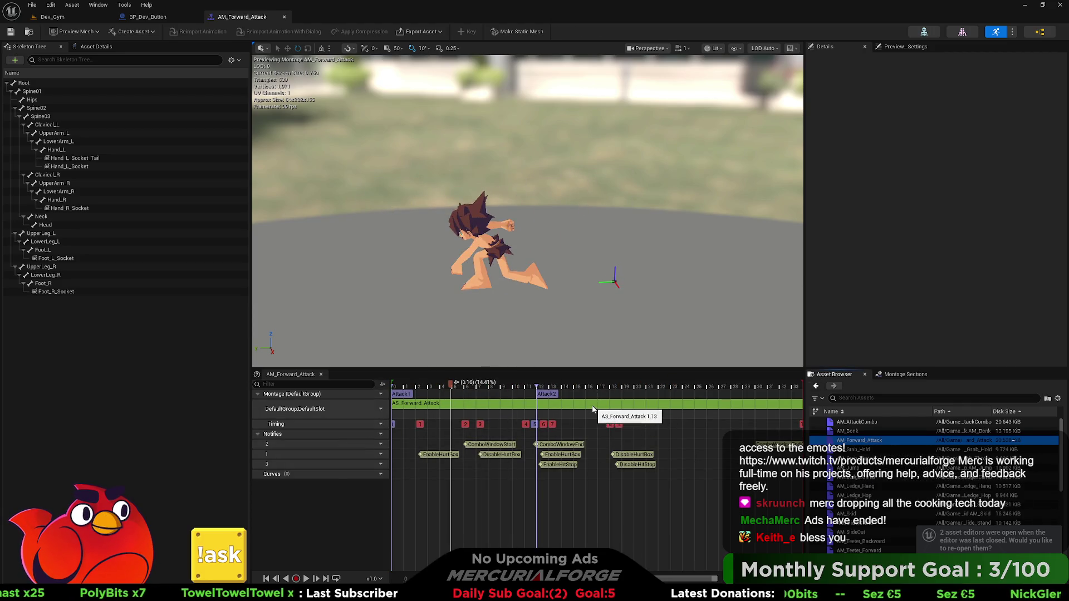
pyautogui.click(593, 409)
pyautogui.scroll(-5, 868, 489)
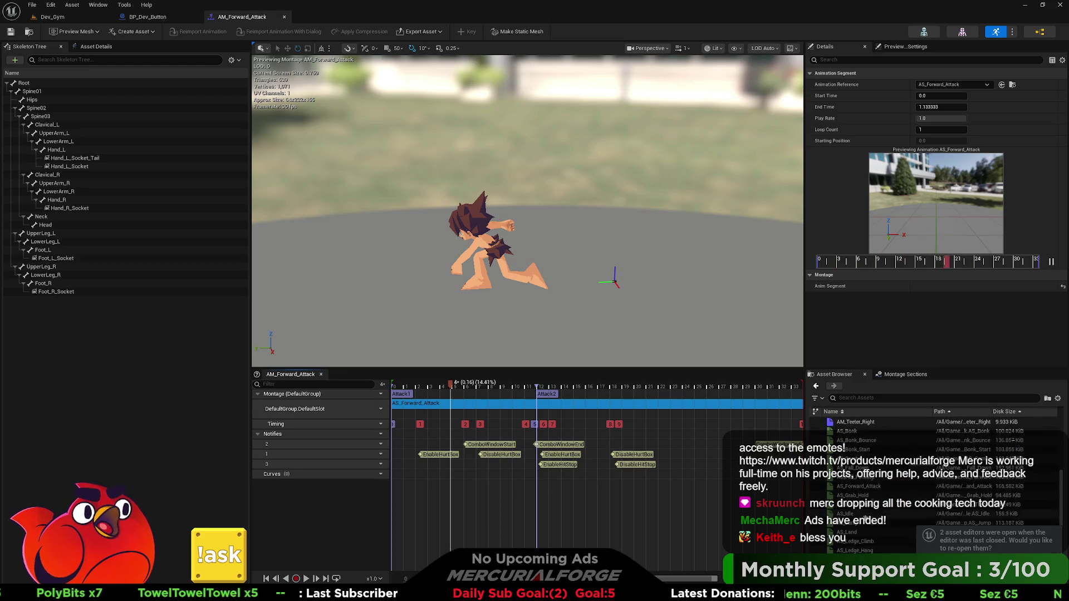
pyautogui.scroll(-3, 868, 521)
pyautogui.scroll(3, 871, 524)
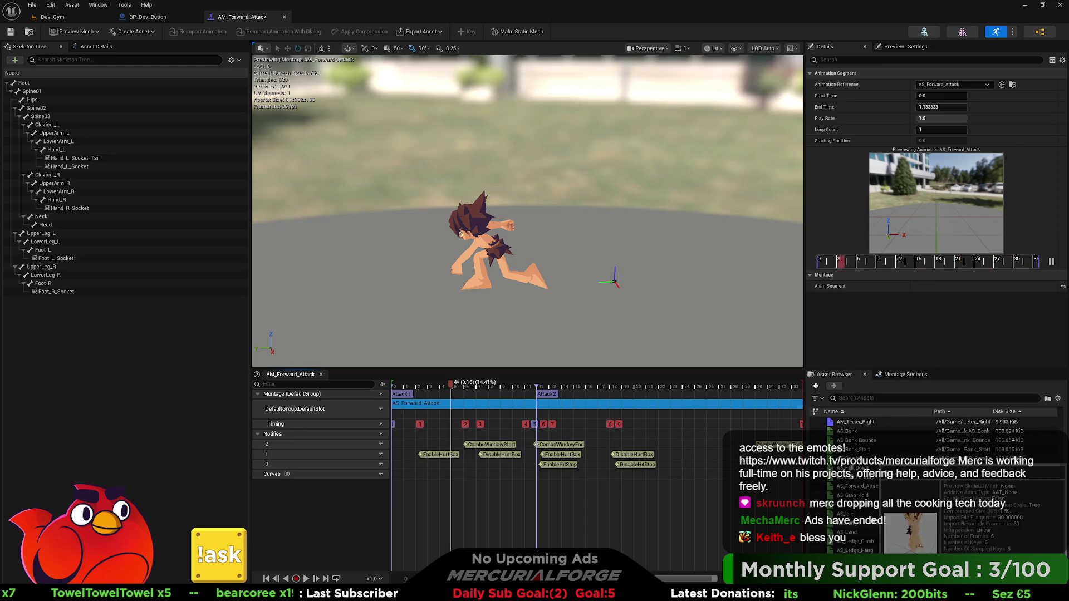
pyautogui.moveTo(858, 486)
pyautogui.mouseDown()
pyautogui.moveTo(485, 278)
pyautogui.moveTo(474, 440)
pyautogui.moveTo(424, 403)
pyautogui.moveTo(565, 403)
pyautogui.moveTo(451, 403)
pyautogui.moveTo(472, 410)
pyautogui.moveTo(464, 387)
pyautogui.moveTo(613, 396)
pyautogui.mouseUp()
pyautogui.click(639, 417)
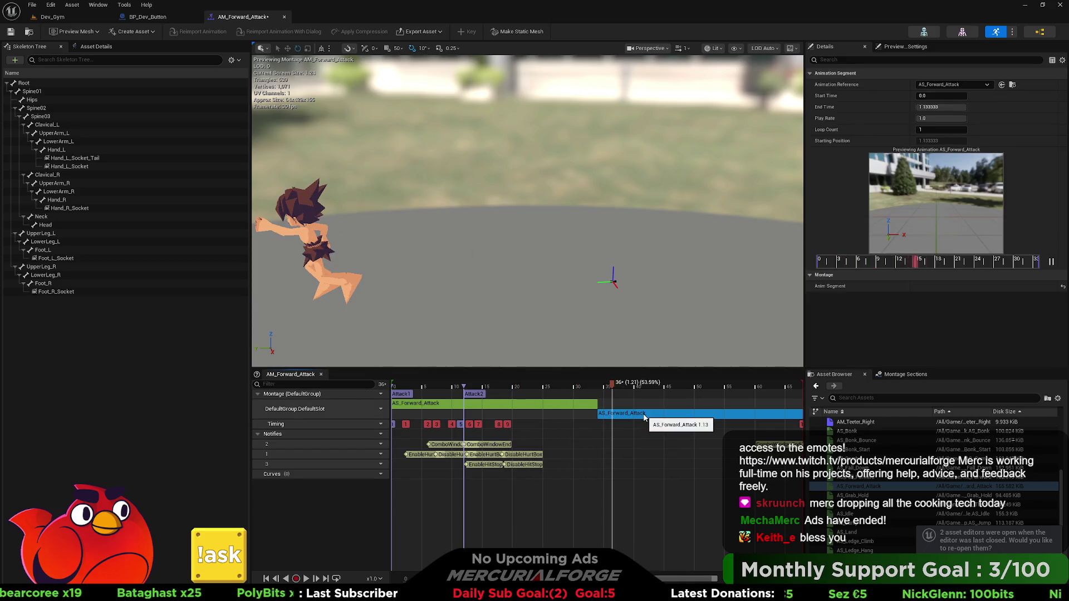
# Delete the duplicate segment, then scrub the montage preview through its opening frames to frame 14.
pyautogui.press('Delete')
pyautogui.moveTo(467, 389)
pyautogui.mouseDown()
pyautogui.moveTo(501, 391)
pyautogui.moveTo(418, 404)
pyautogui.moveTo(530, 409)
pyautogui.moveTo(450, 410)
pyautogui.moveTo(469, 398)
pyautogui.mouseUp()
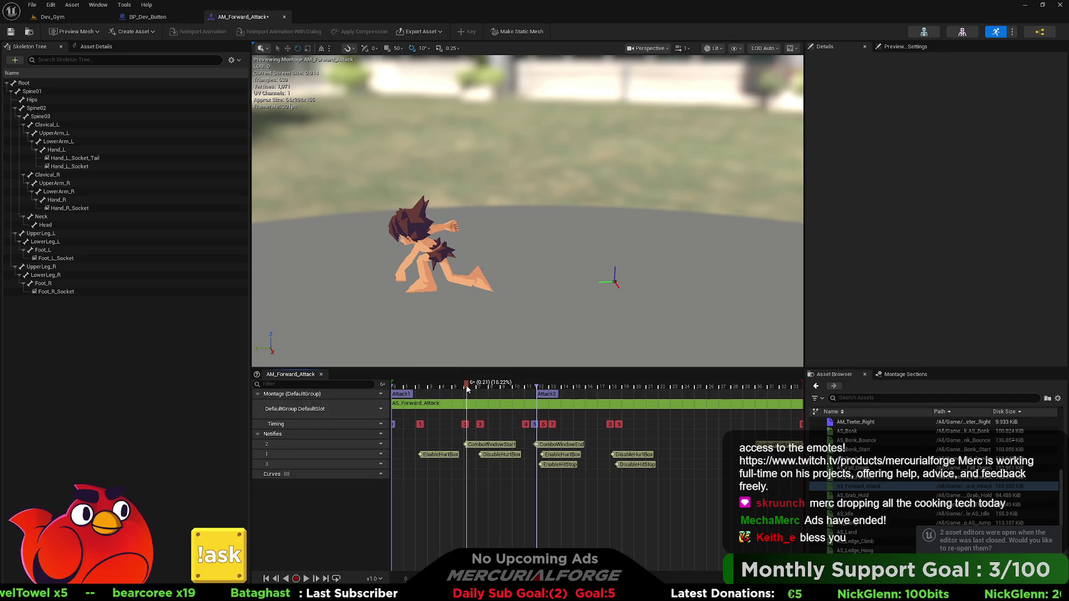
pyautogui.click(491, 388)
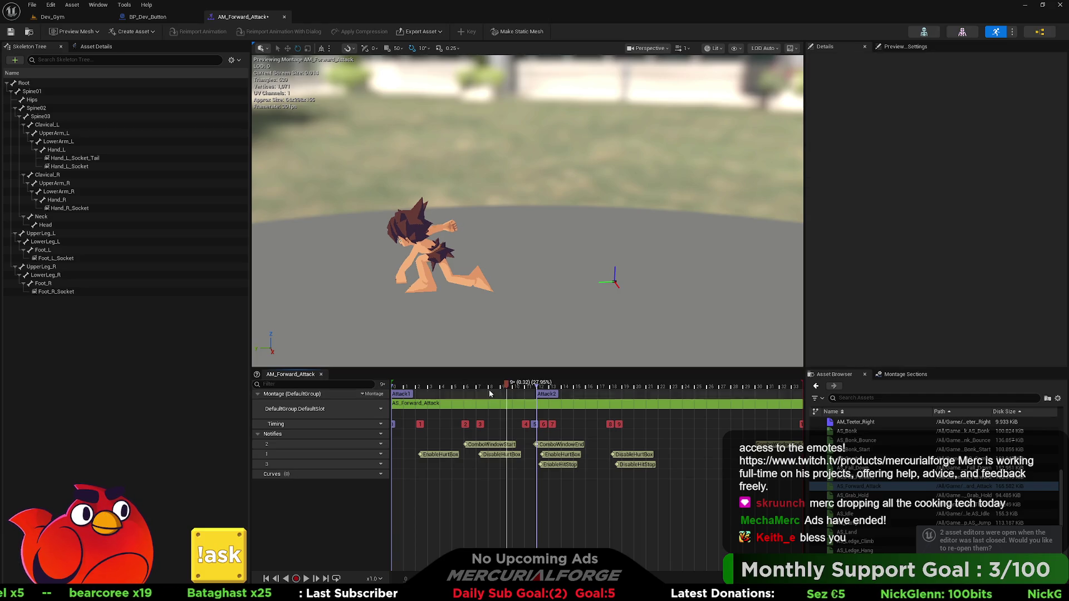
pyautogui.click(543, 388)
pyautogui.moveTo(551, 397)
pyautogui.mouseDown()
pyautogui.moveTo(563, 399)
pyautogui.moveTo(536, 404)
pyautogui.moveTo(730, 406)
pyautogui.moveTo(661, 407)
pyautogui.moveTo(639, 472)
pyautogui.moveTo(603, 470)
pyautogui.moveTo(696, 453)
pyautogui.moveTo(668, 458)
pyautogui.mouseUp()
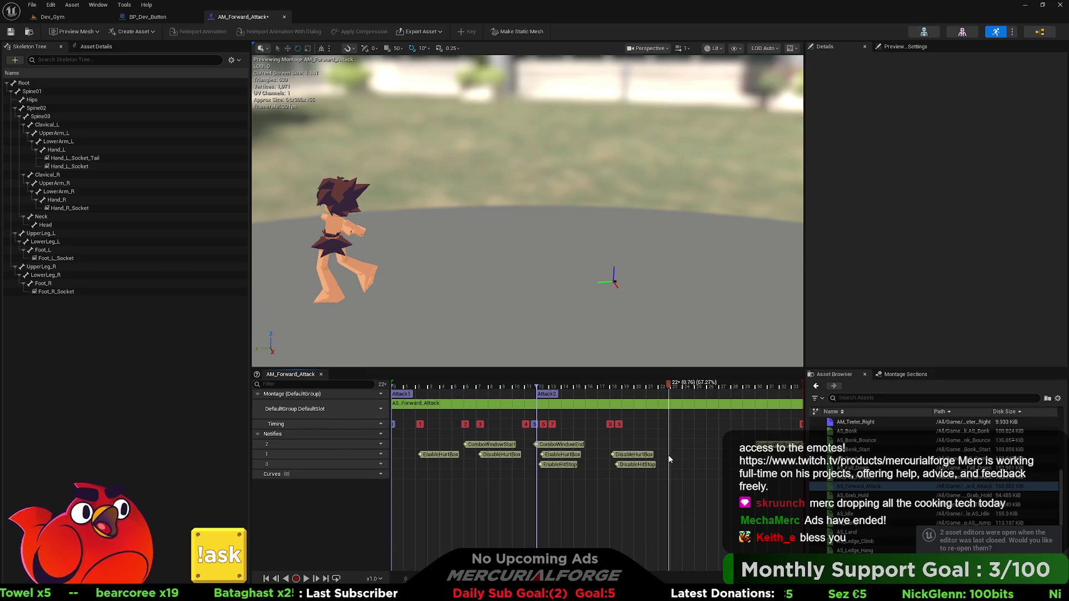
# Move the later DisableHurtBox and DisableHitStop notifies further along the timeline.
pyautogui.click(638, 455)
pyautogui.moveTo(633, 457); pyautogui.dragTo(766, 456)
pyautogui.click(564, 458)
# Move the later EnableHurtBox and EnableHitStop notifies to frame 24.
pyautogui.moveTo(566, 457); pyautogui.dragTo(685, 452)
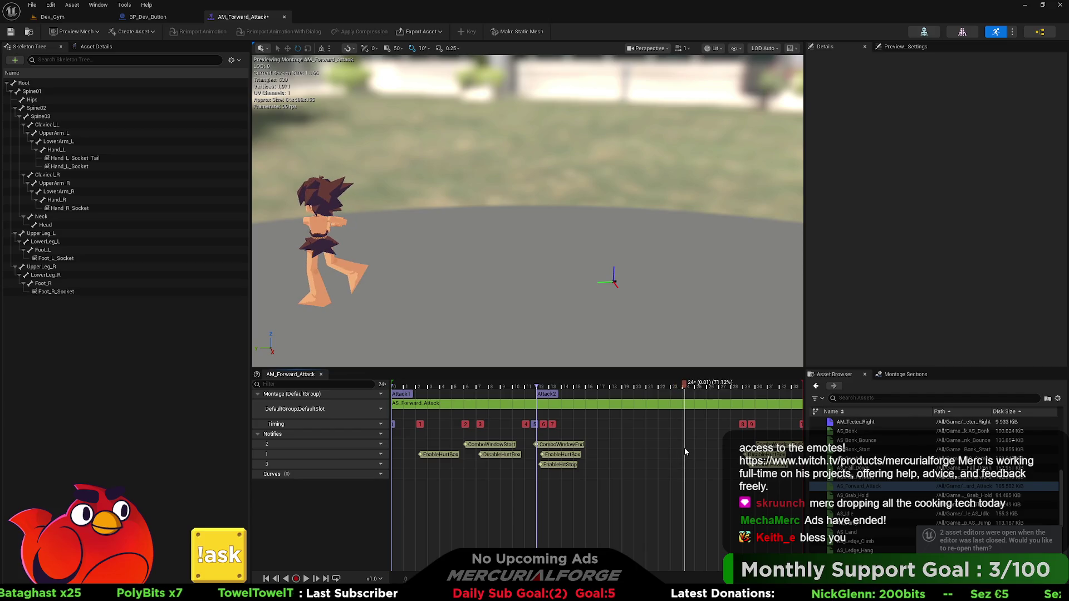
pyautogui.click(555, 456)
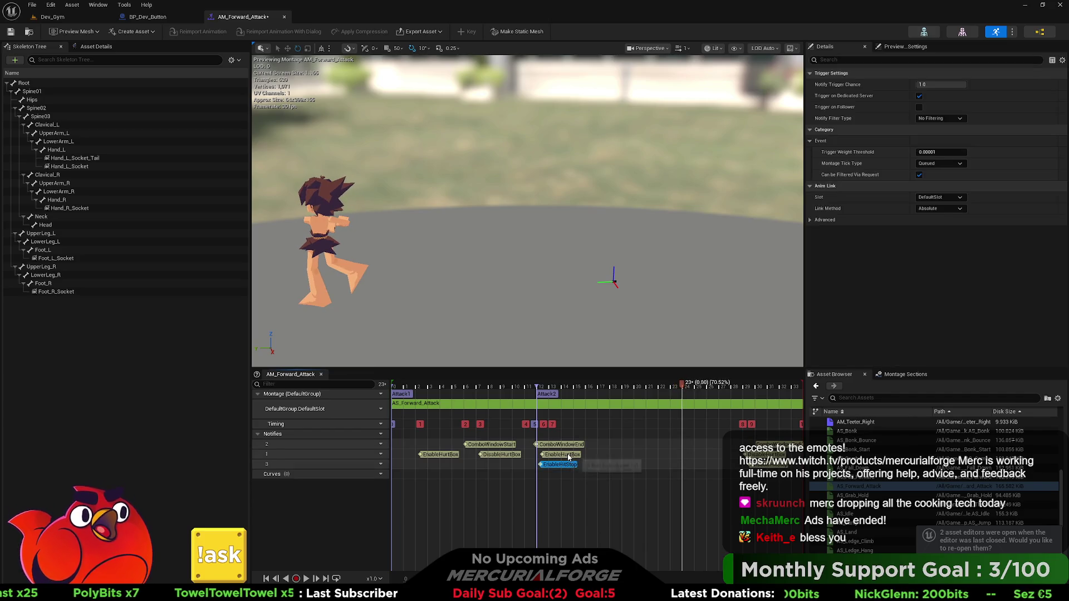
pyautogui.moveTo(553, 458); pyautogui.dragTo(697, 456)
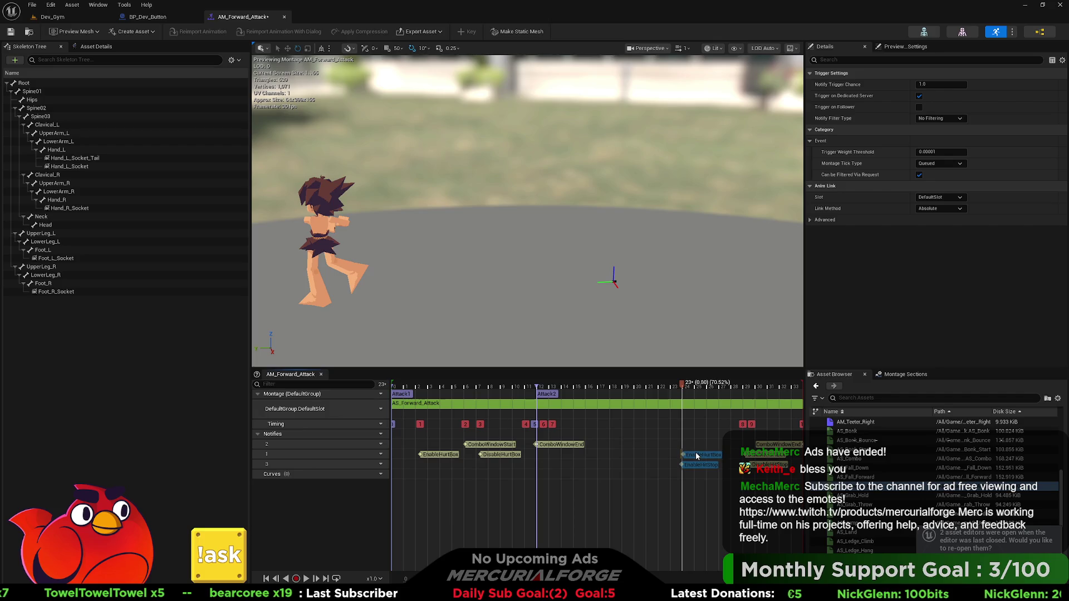
pyautogui.moveTo(696, 452); pyautogui.dragTo(695, 452)
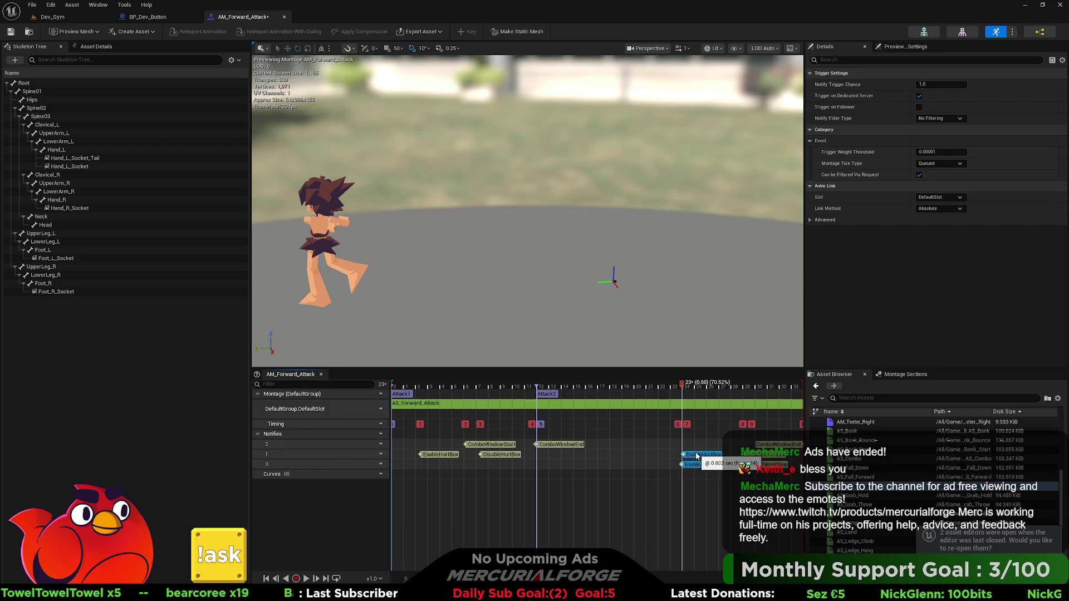
pyautogui.click(642, 448)
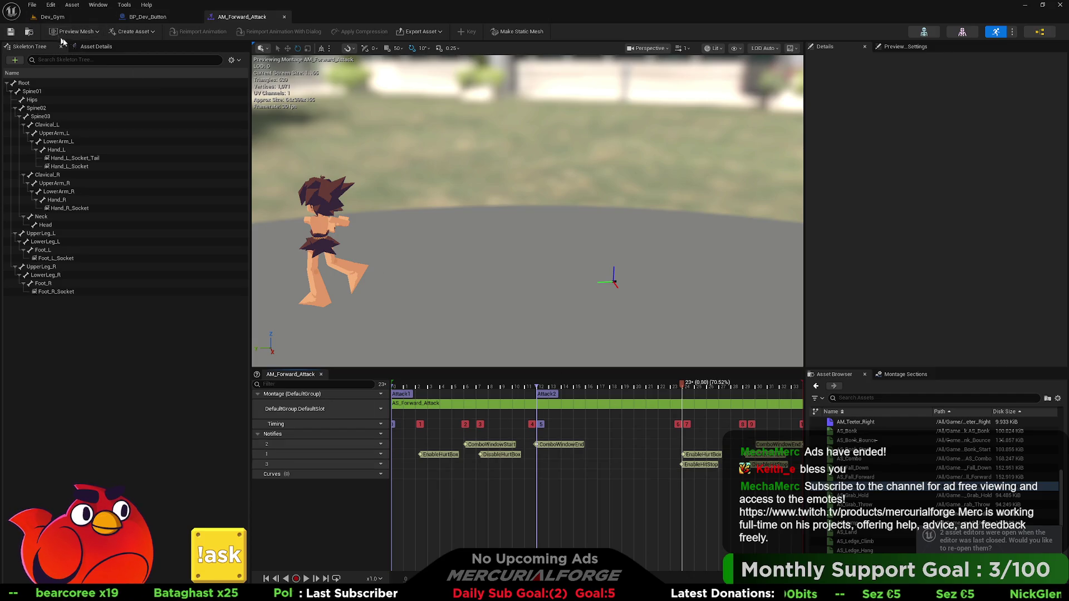
# Start a Play From Here session on the open floor of Dev_Gym.
pyautogui.click(63, 18)
pyautogui.moveTo(395, 332); pyautogui.dragTo(281, 326)
pyautogui.rightClick(474, 330)
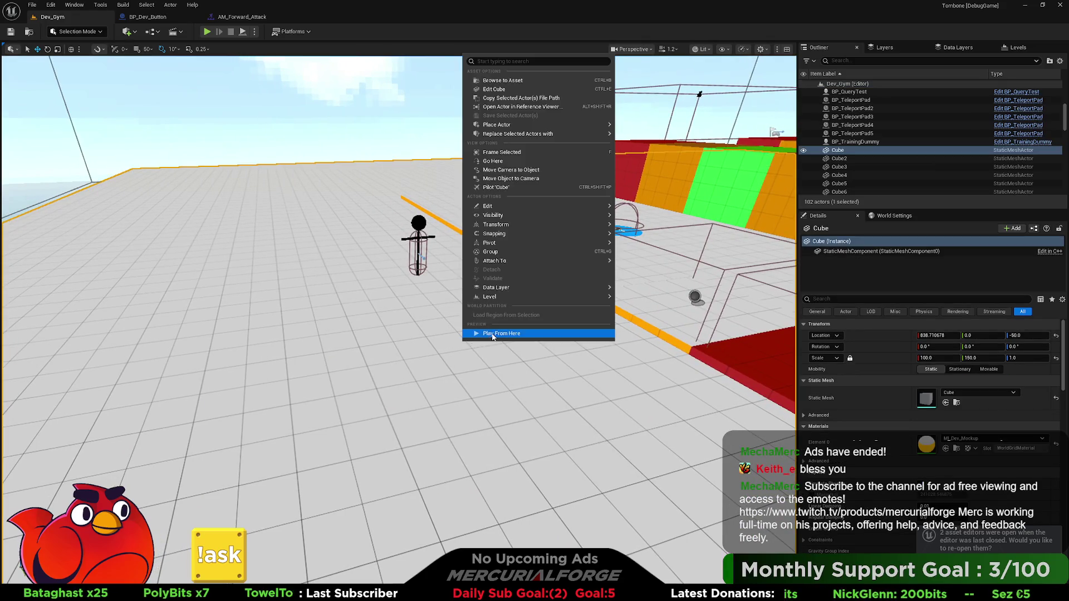
pyautogui.click(513, 332)
# Run the character past the dummy toward the coloured walls, jump, and dash back.
pyautogui.press('w')
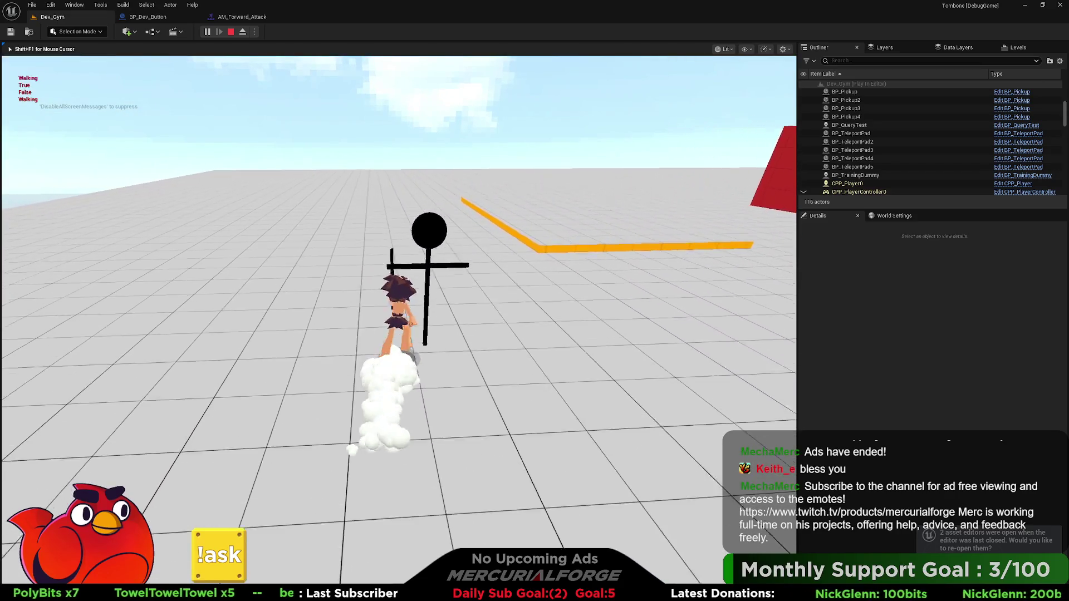
pyautogui.press('w')
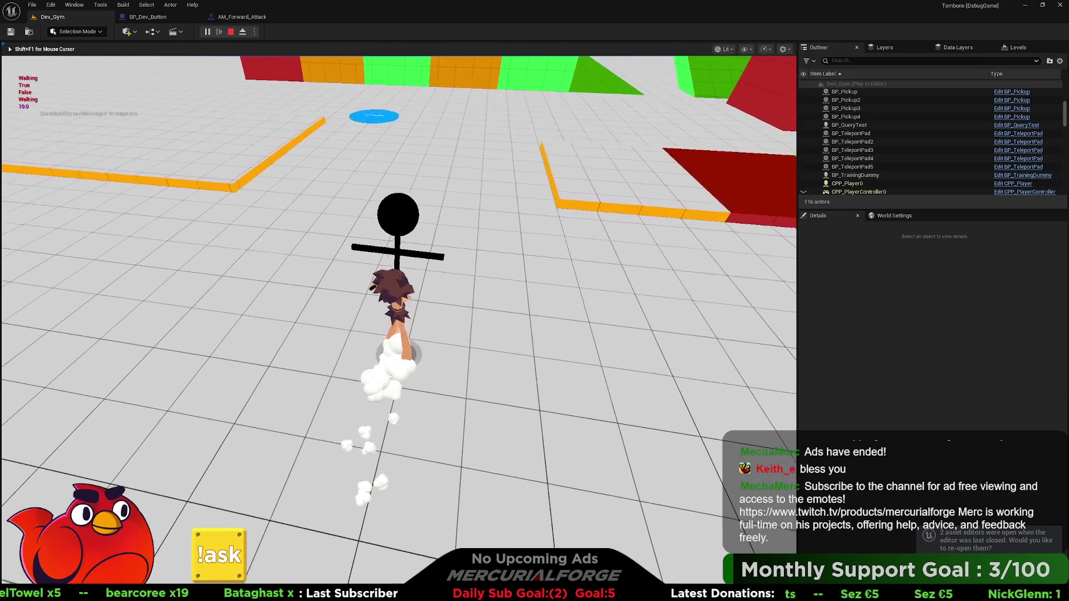
pyautogui.press('w')
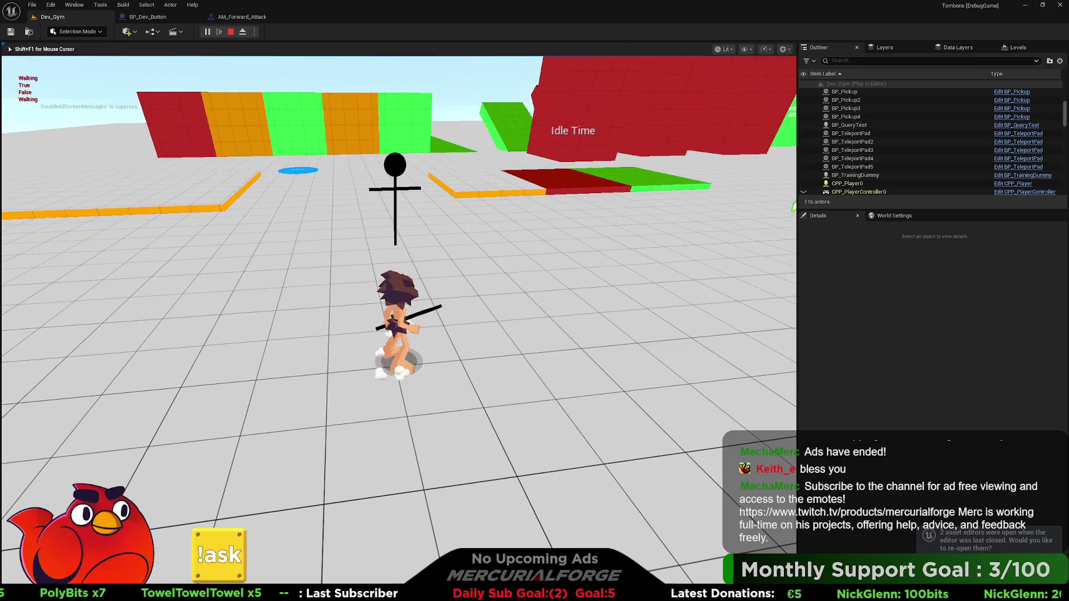
pyautogui.press('space')
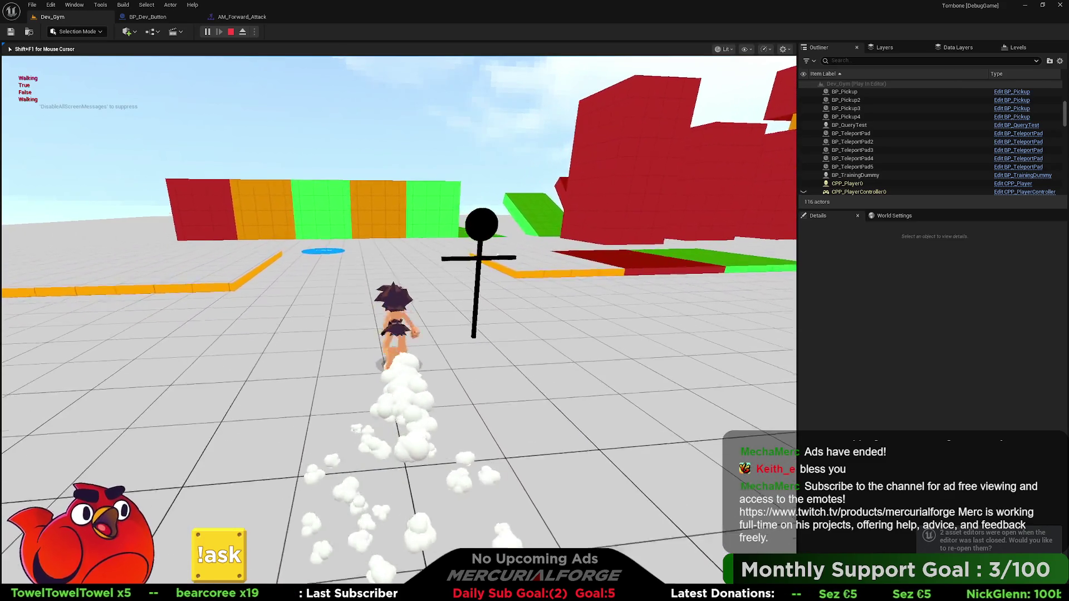
pyautogui.press('s')
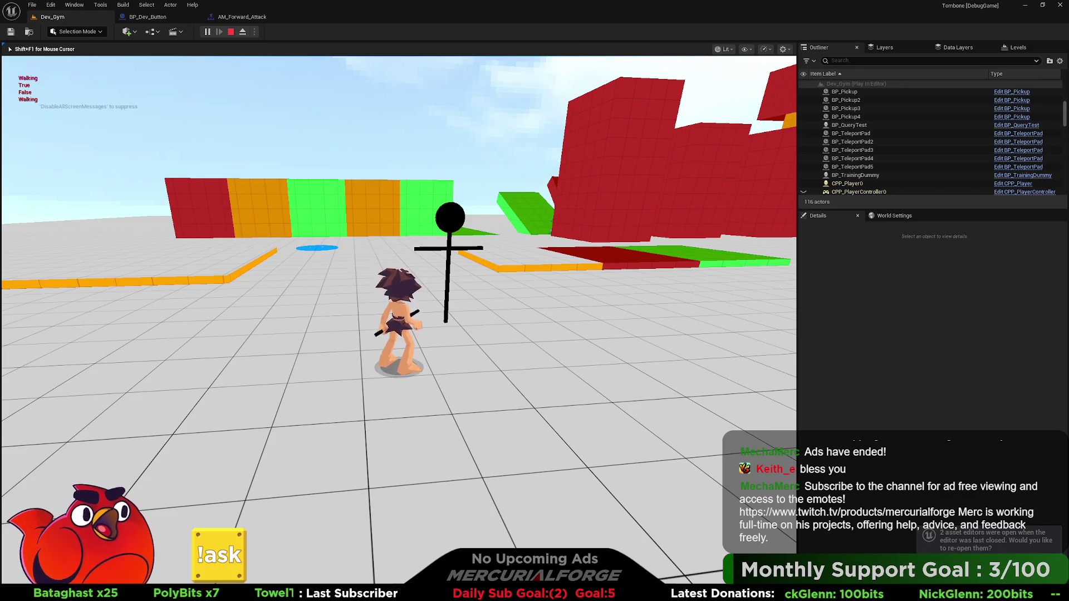
# Dash-attack the stick-figure dummy repeatedly, backing off between attacks, then run toward the red blocks.
pyautogui.press('s')
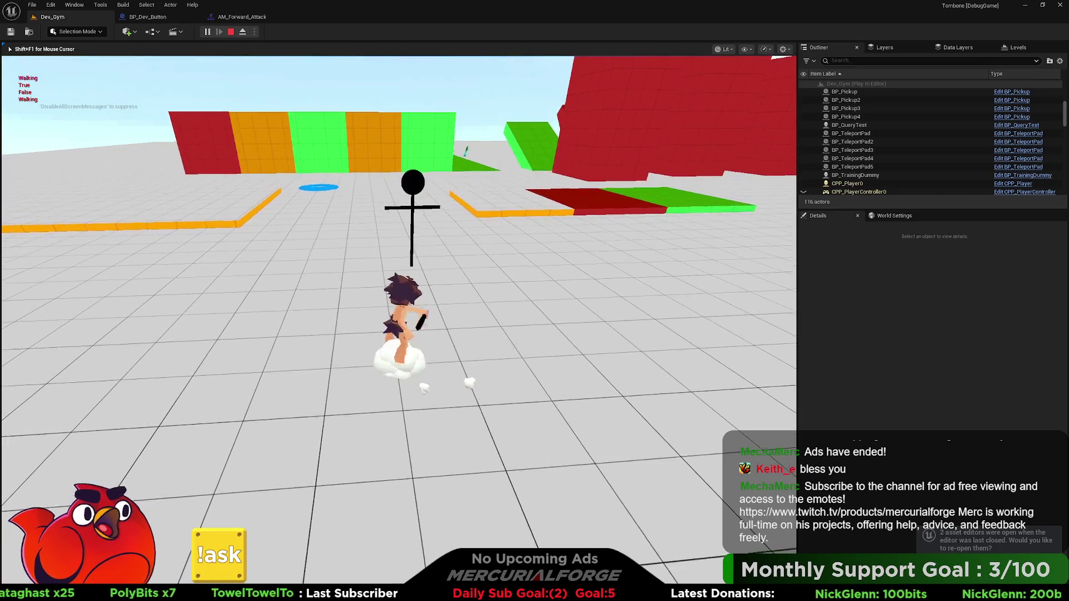
pyautogui.press('w')
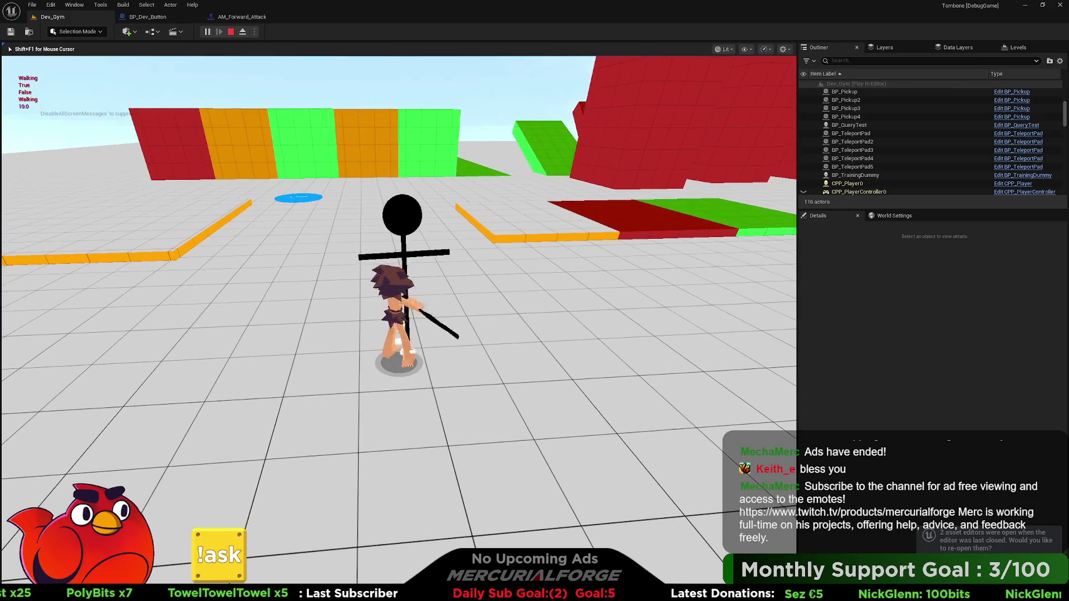
pyautogui.press('s')
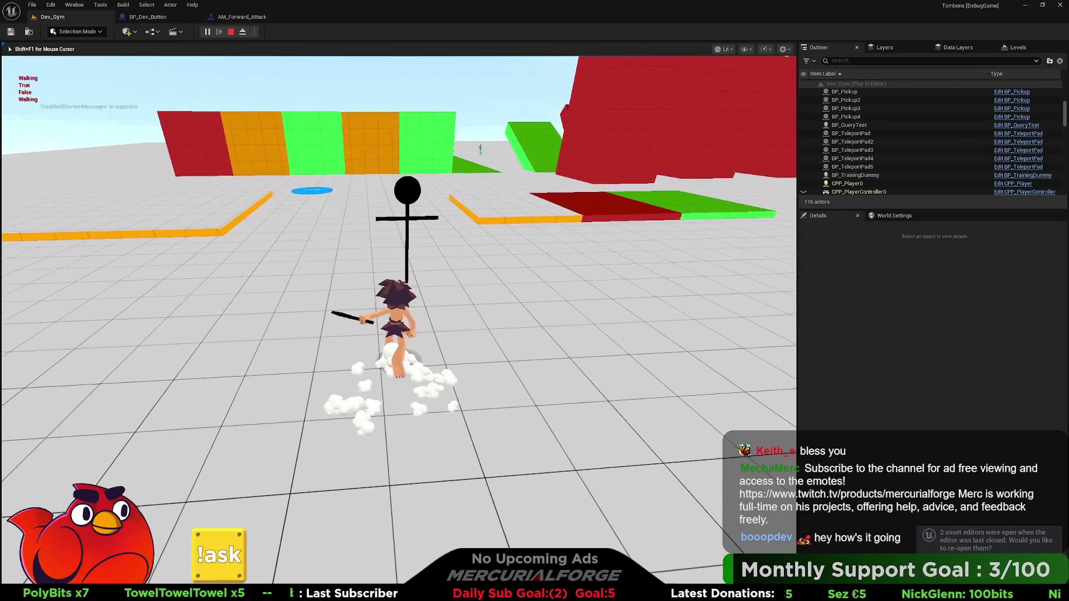
pyautogui.press('w')
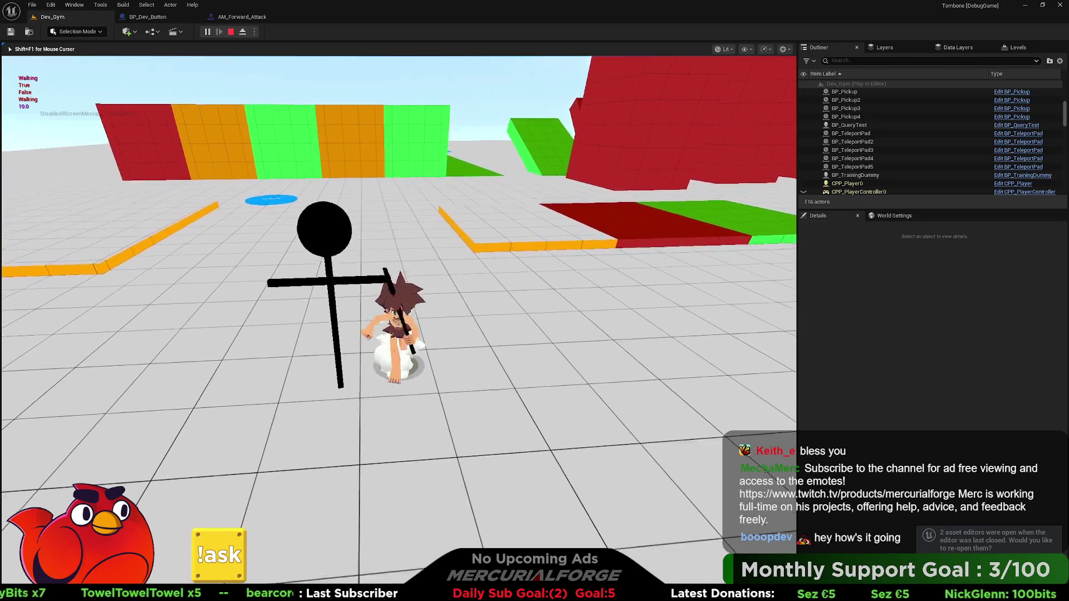
pyautogui.press('s')
pyautogui.press('w')
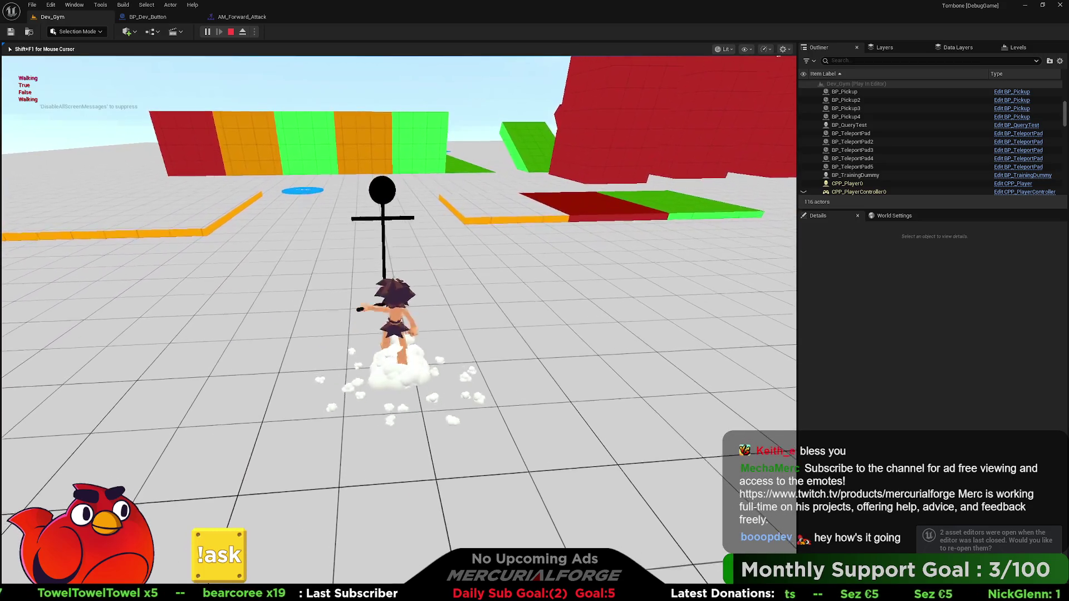
pyautogui.press('s')
pyautogui.press('w')
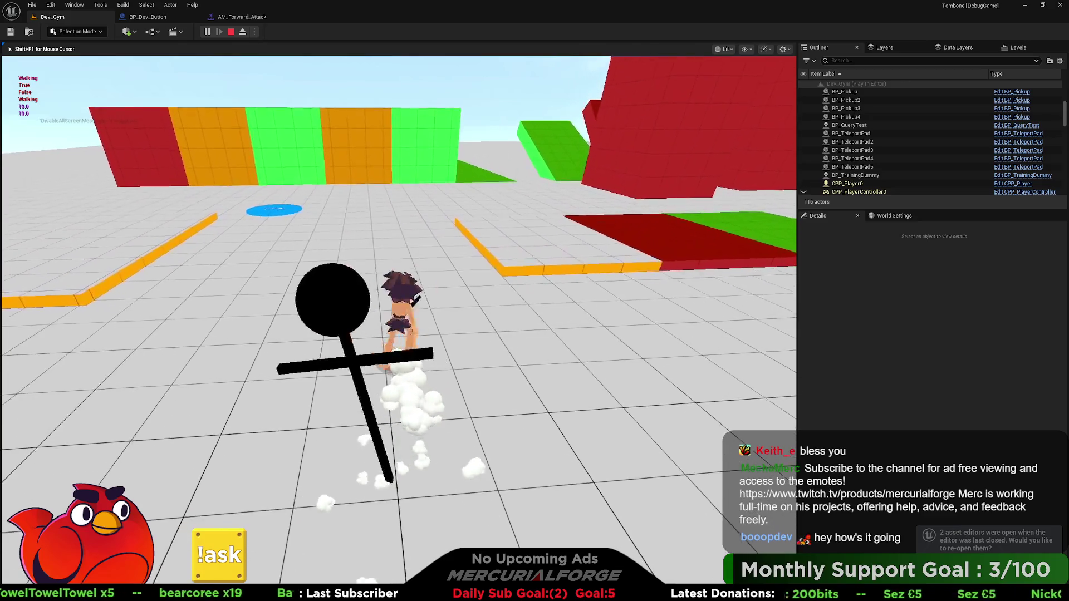
pyautogui.press('s')
pyautogui.press('w')
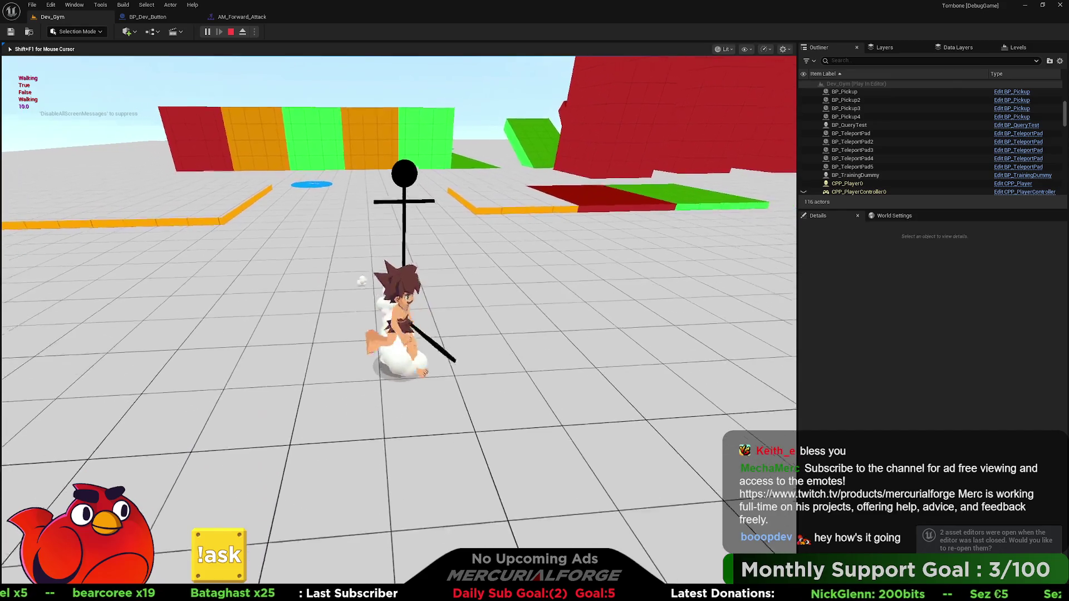
pyautogui.press('w')
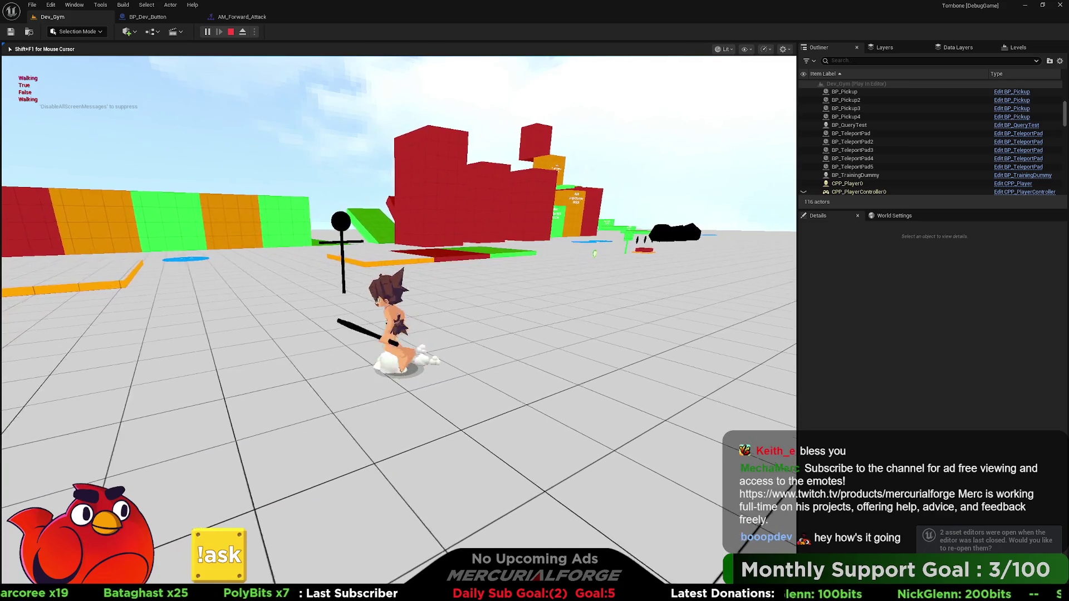
# Test sliding attacks and a jumping dash attack, then free the mouse and stop play.
pyautogui.click(445, 356)
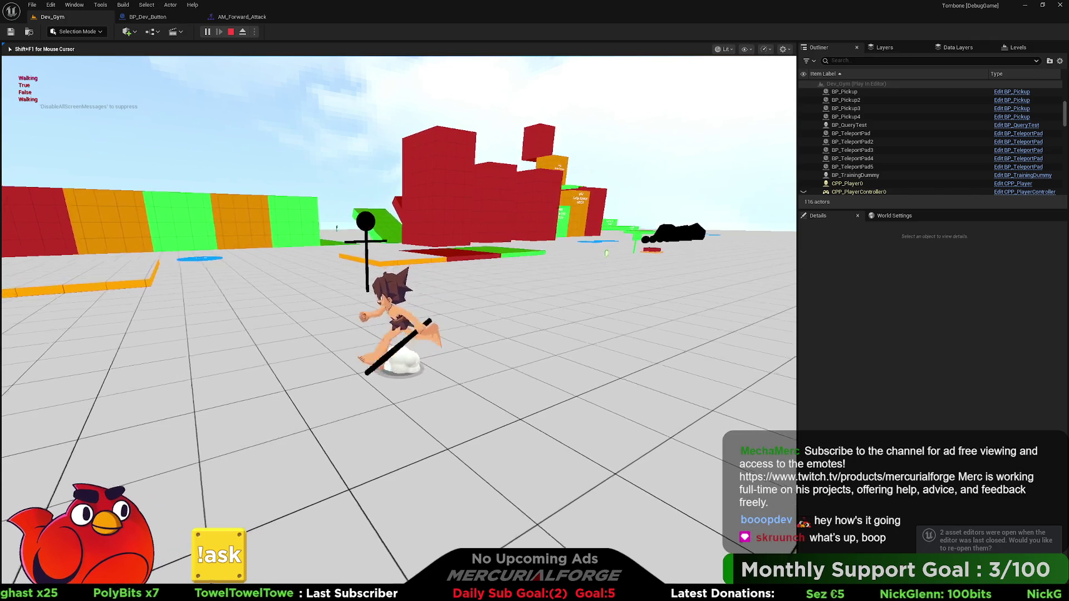
pyautogui.press('a')
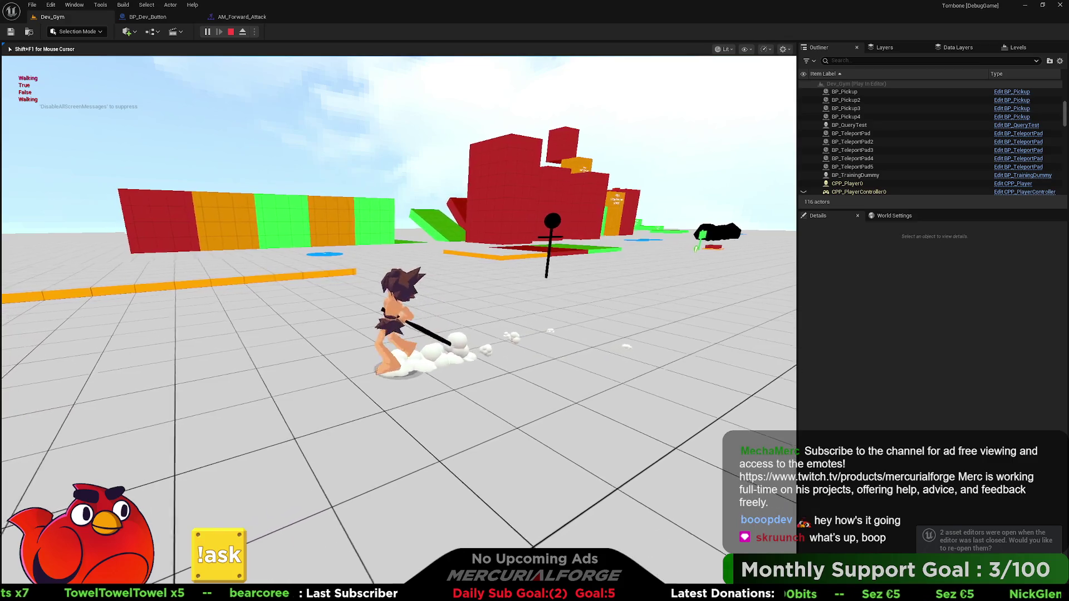
pyautogui.press('a')
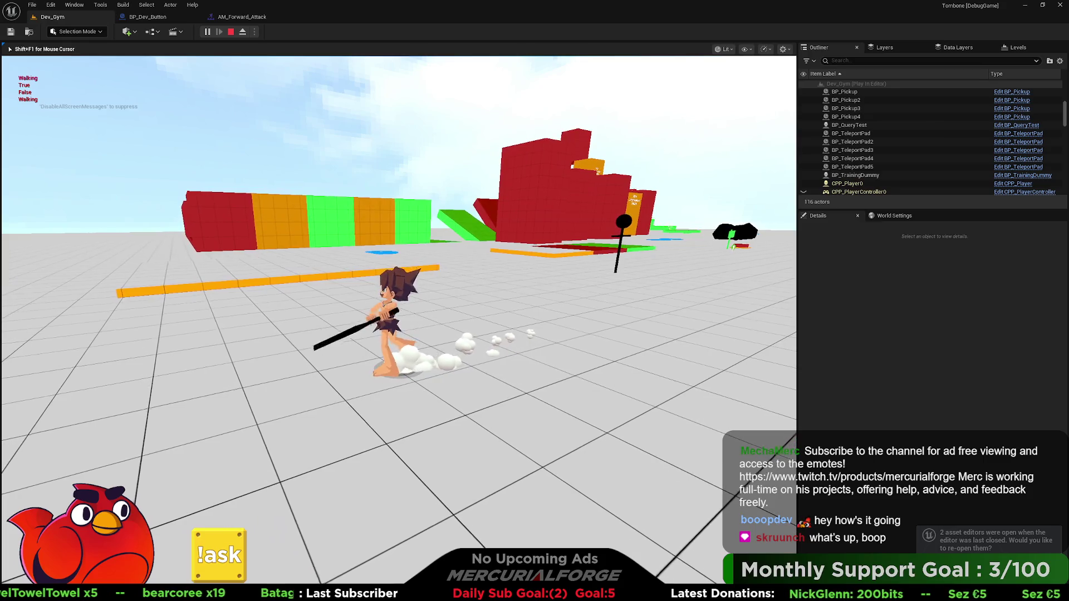
pyautogui.press('w')
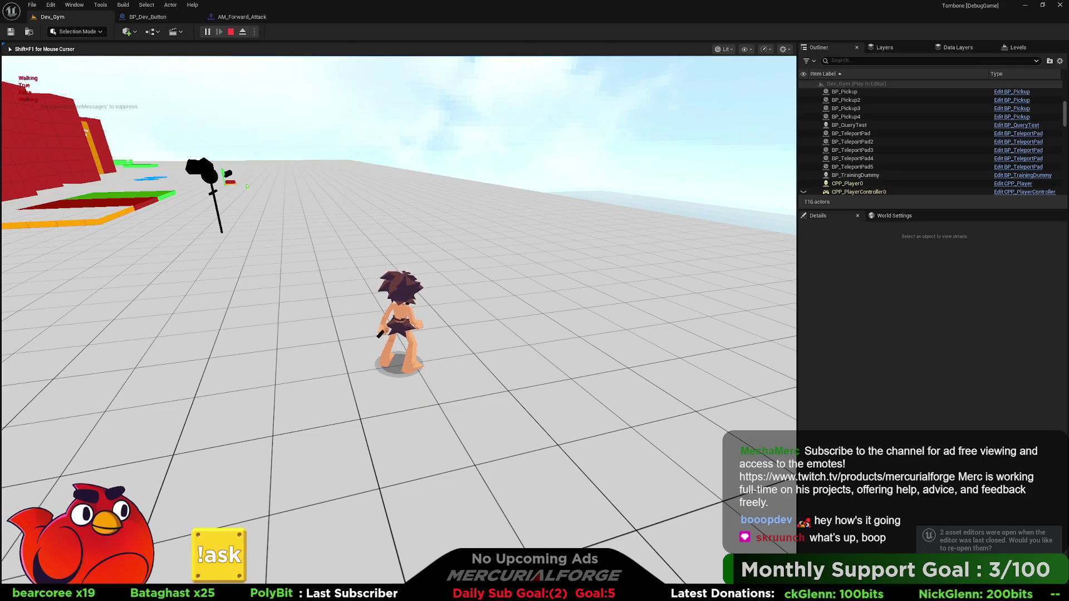
pyautogui.press('w')
pyautogui.press('w')
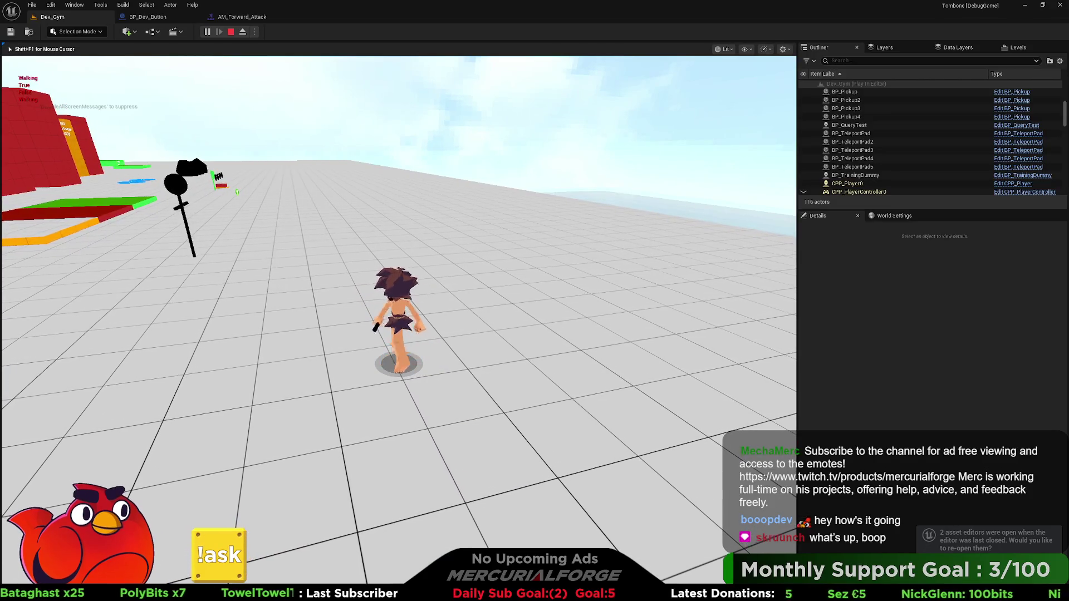
pyautogui.press('space')
pyautogui.press('w')
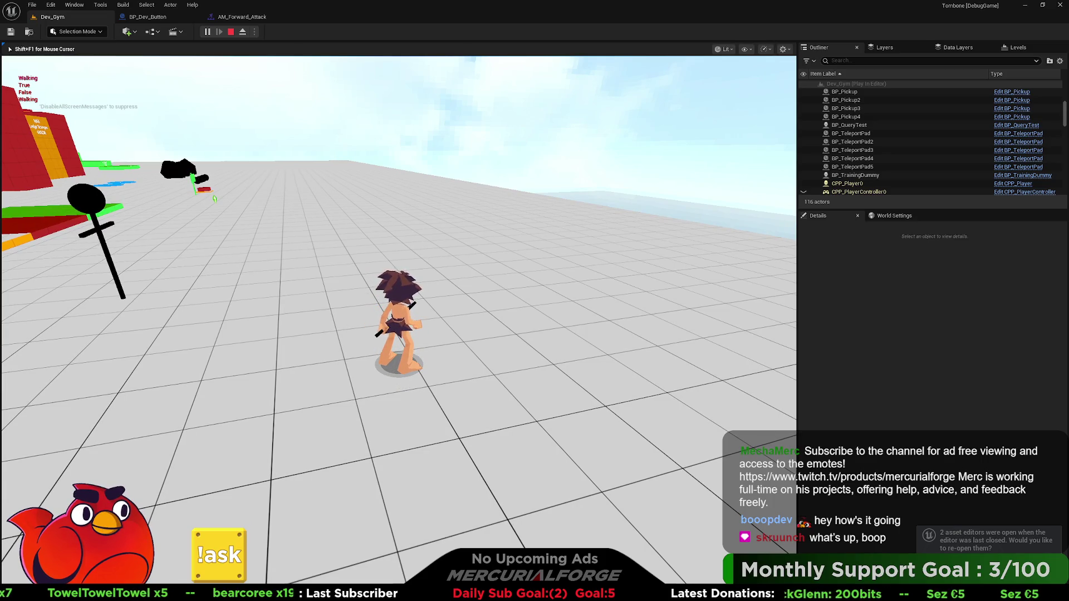
pyautogui.hotkey('shift', 'F1')
pyautogui.press('Escape')
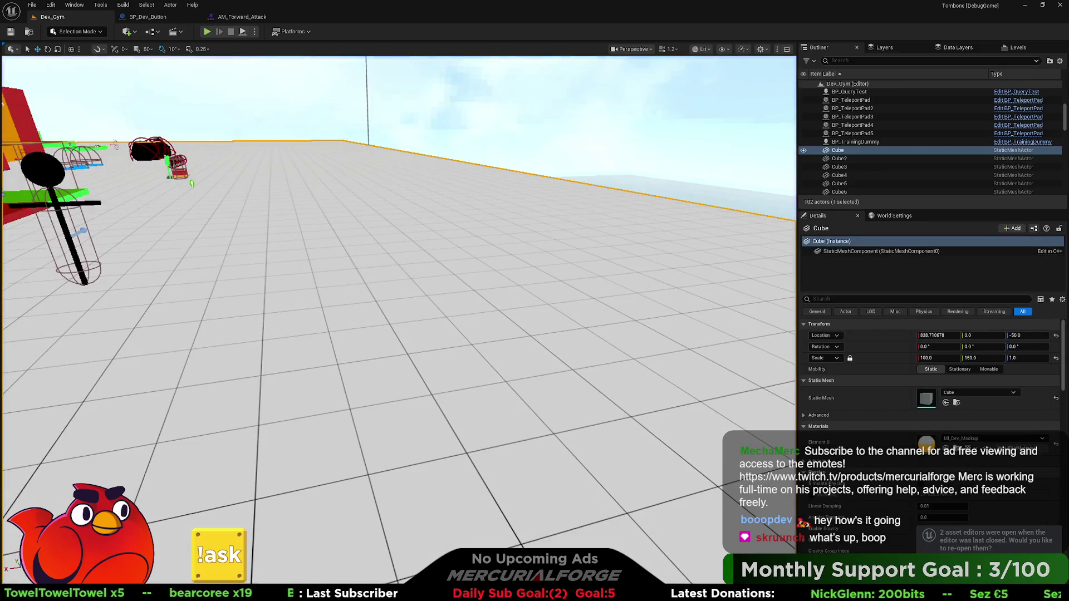
# Return to AM_Forward_Attack and scrub the preview back to frame 19, then frame 13.
pyautogui.click(241, 17)
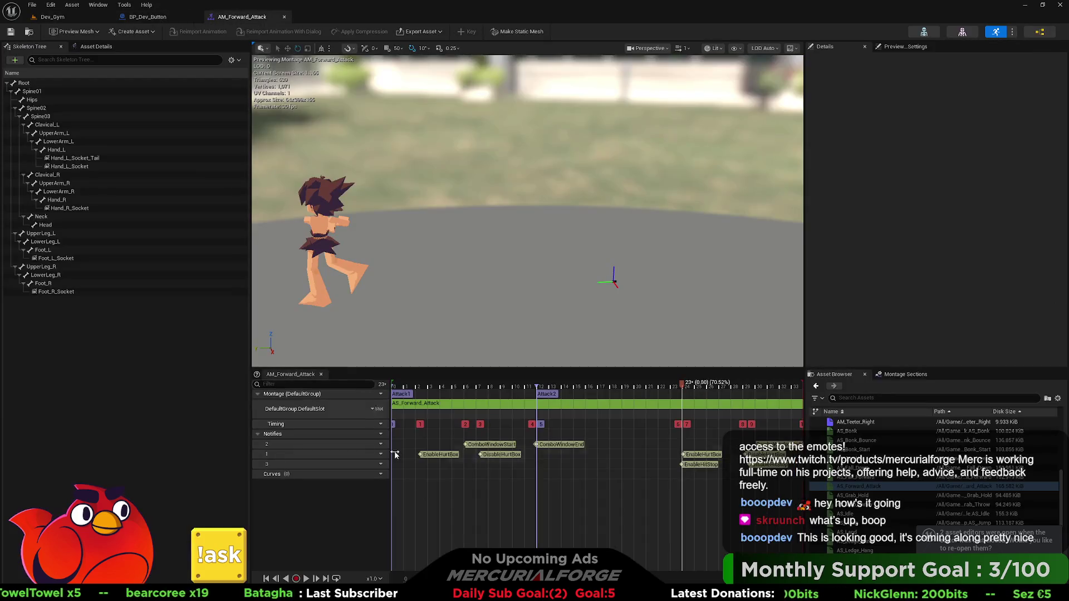
pyautogui.moveTo(682, 385)
pyautogui.mouseDown()
pyautogui.moveTo(445, 398)
pyautogui.moveTo(646, 397)
pyautogui.moveTo(539, 398)
pyautogui.moveTo(585, 399)
pyautogui.mouseUp()
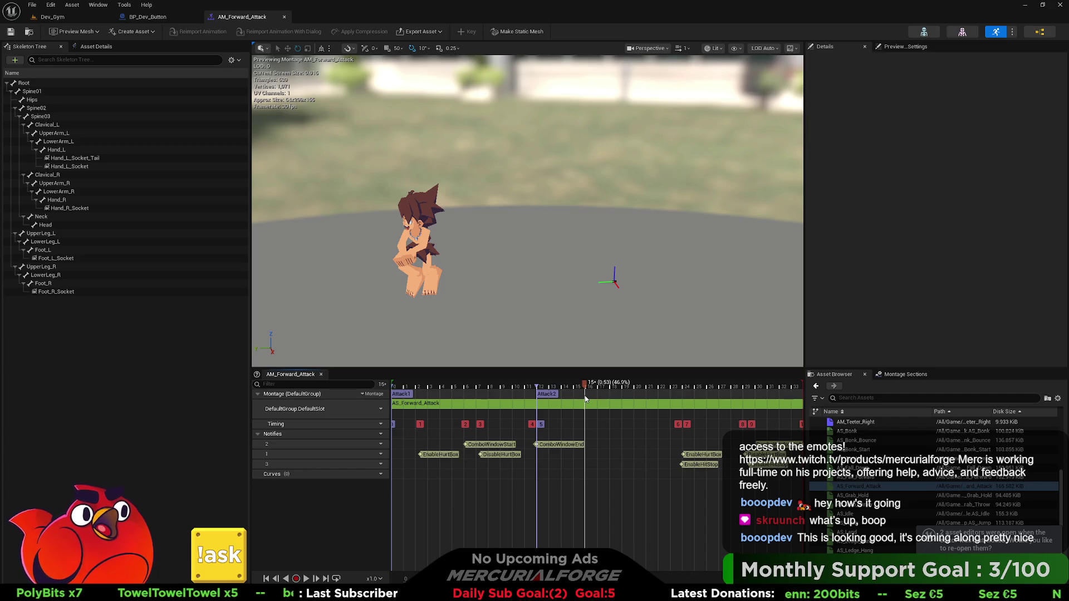
pyautogui.moveTo(586, 388)
pyautogui.mouseDown()
pyautogui.moveTo(612, 389)
pyautogui.moveTo(528, 399)
pyautogui.moveTo(733, 410)
pyautogui.moveTo(569, 409)
pyautogui.mouseUp()
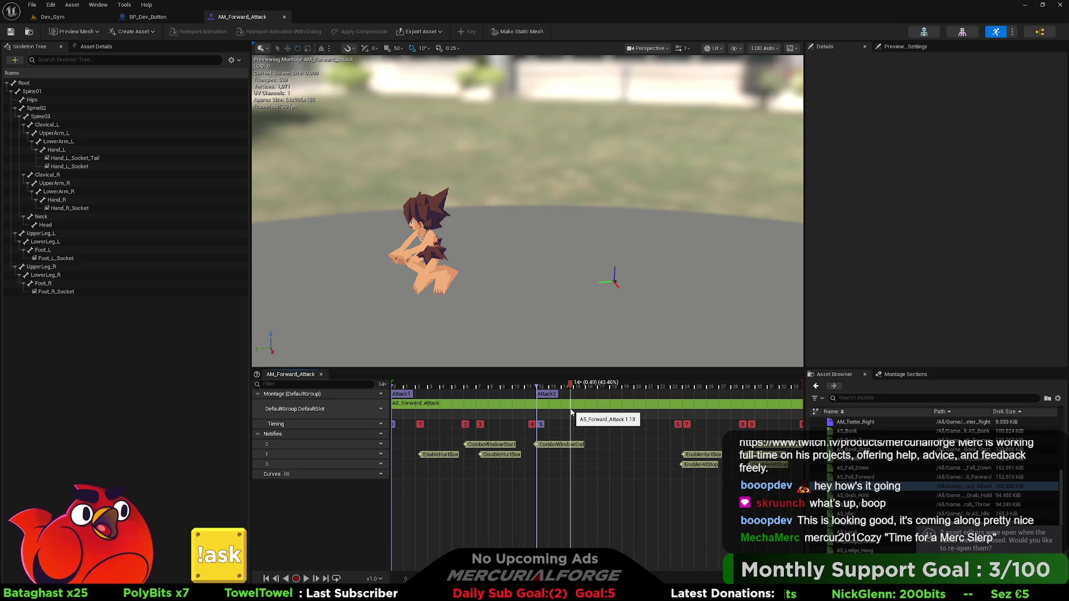
# Scrub the montage preview to frames 17, 21 and 24, then orbit to recentre the character.
pyautogui.moveTo(576, 386)
pyautogui.mouseDown()
pyautogui.moveTo(762, 399)
pyautogui.moveTo(607, 397)
pyautogui.moveTo(652, 396)
pyautogui.mouseUp()
pyautogui.moveTo(612, 312); pyautogui.dragTo(501, 311)
pyautogui.moveTo(655, 389)
pyautogui.mouseDown()
pyautogui.moveTo(671, 387)
pyautogui.moveTo(504, 384)
pyautogui.moveTo(719, 387)
pyautogui.moveTo(529, 380)
pyautogui.moveTo(639, 383)
pyautogui.moveTo(551, 382)
pyautogui.mouseUp()
pyautogui.moveTo(529, 223)
pyautogui.mouseDown()
pyautogui.moveTo(501, 223)
pyautogui.moveTo(501, 200)
pyautogui.moveTo(524, 223)
pyautogui.moveTo(512, 212)
pyautogui.moveTo(526, 206)
pyautogui.mouseUp()
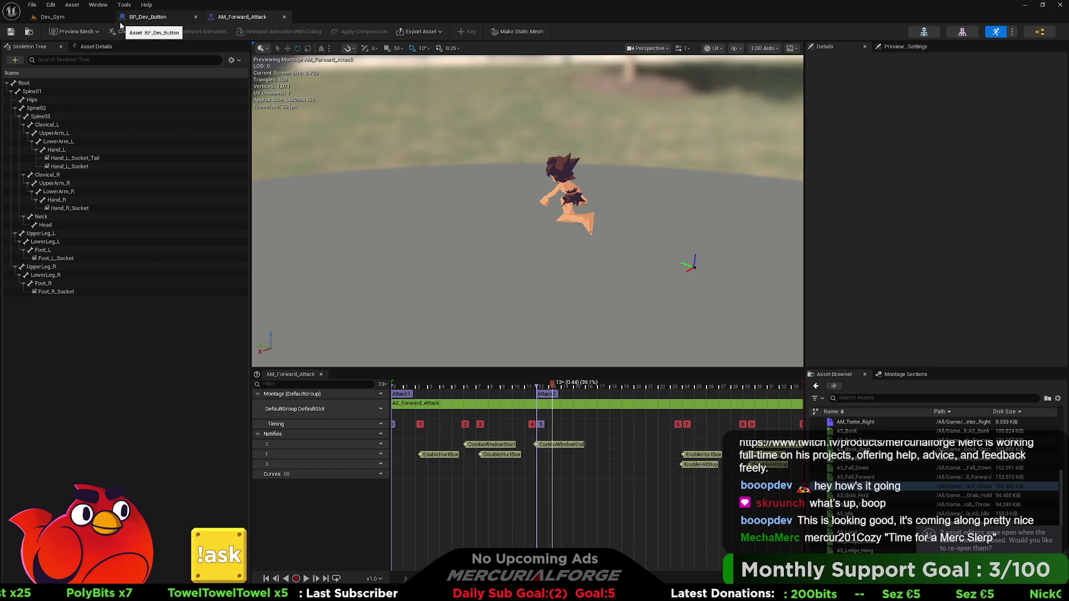
# Start a Play From Here session in Dev_Gym near the training dummy.
pyautogui.click(71, 20)
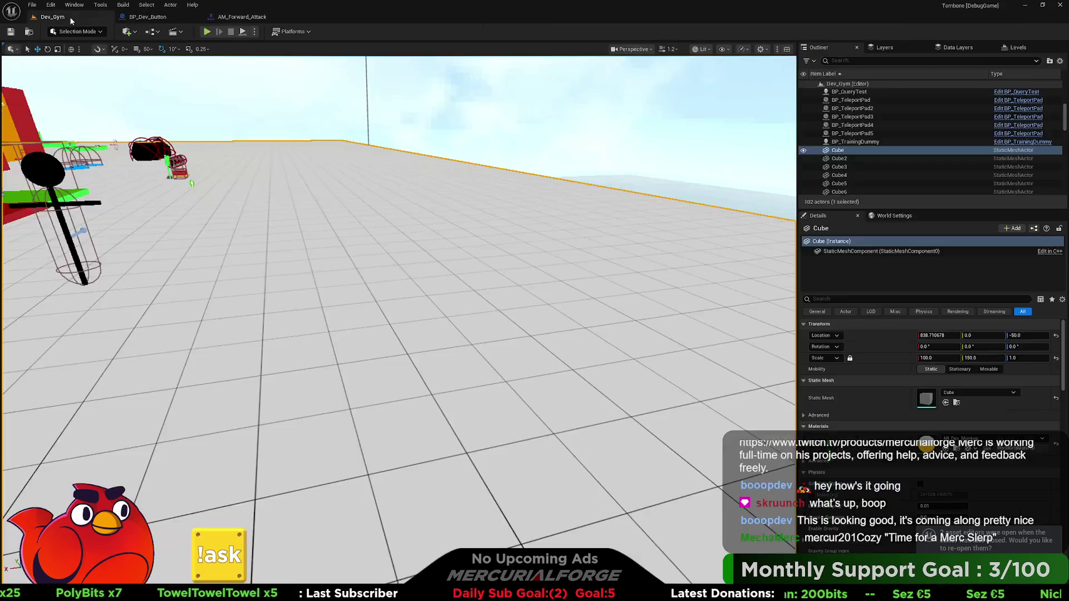
pyautogui.rightClick(269, 291)
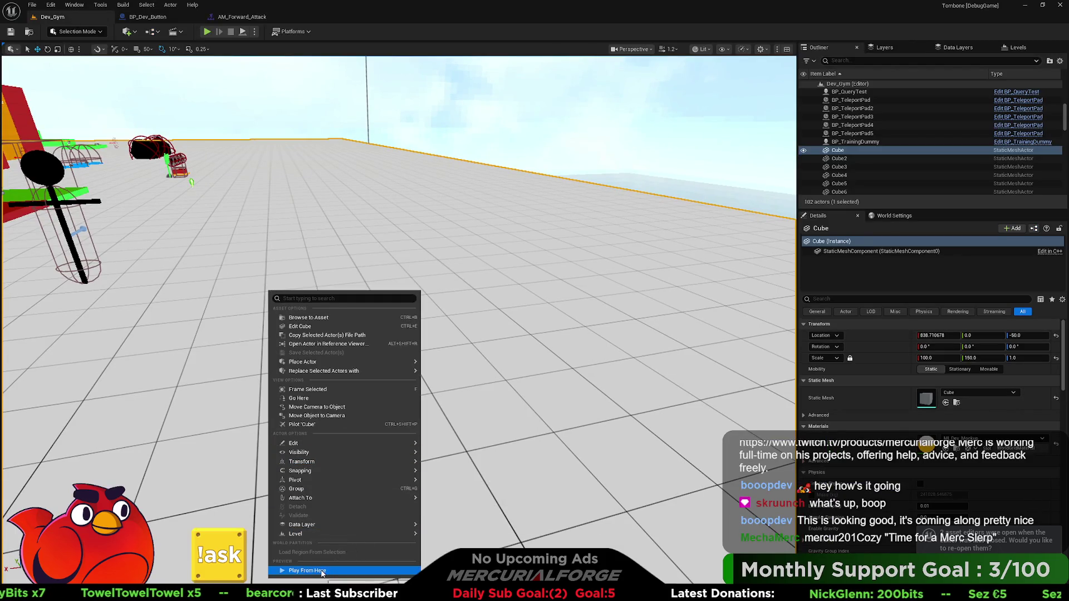
pyautogui.click(308, 570)
pyautogui.click(322, 439)
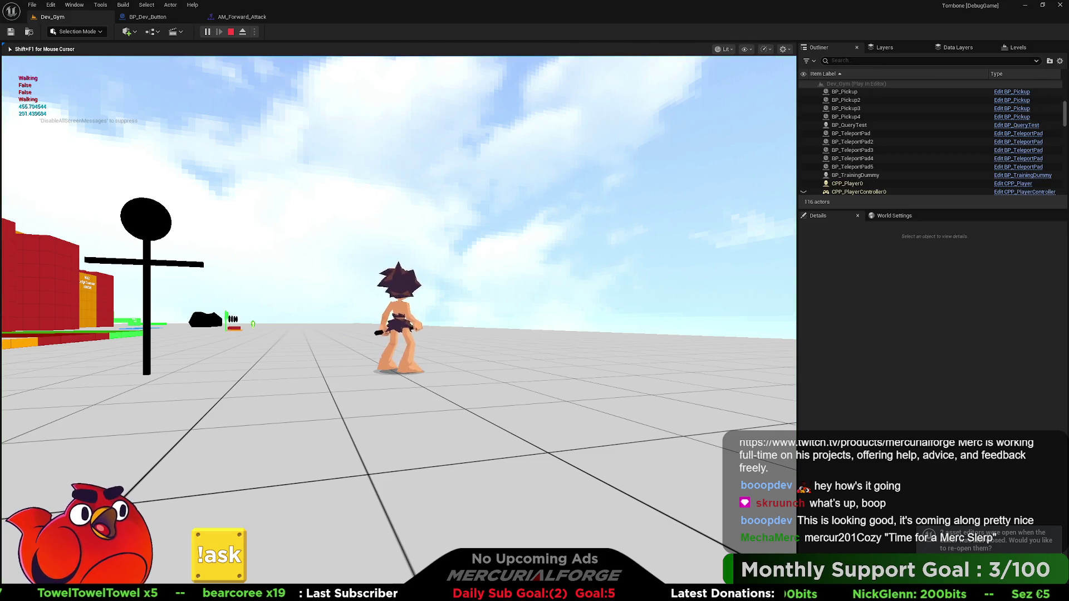
# Roll, run and slide-attack toward the training dummy, then stop the session.
pyautogui.press('w')
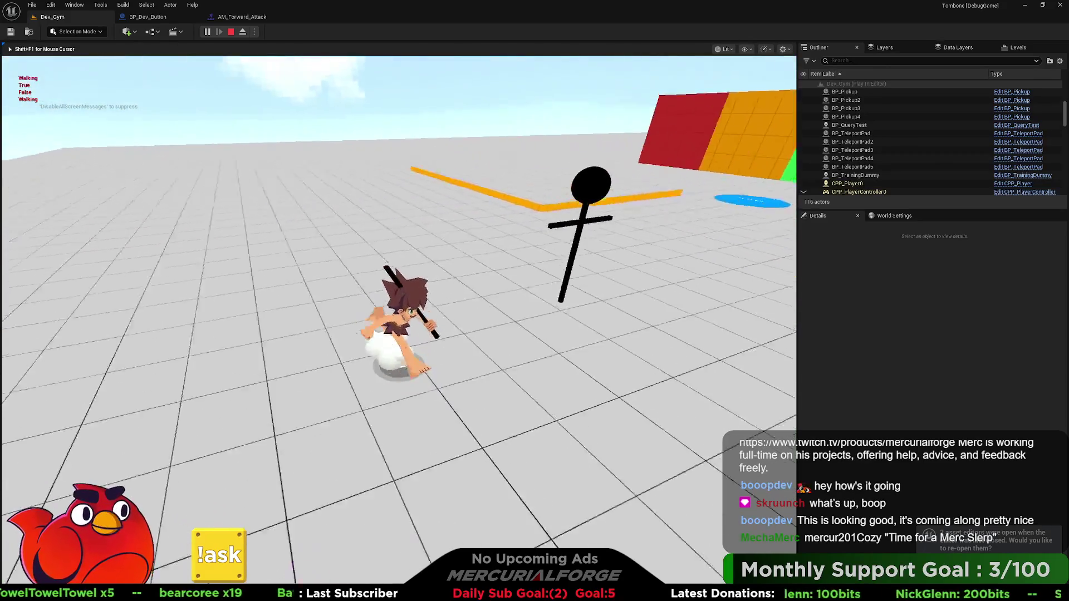
pyautogui.press('w')
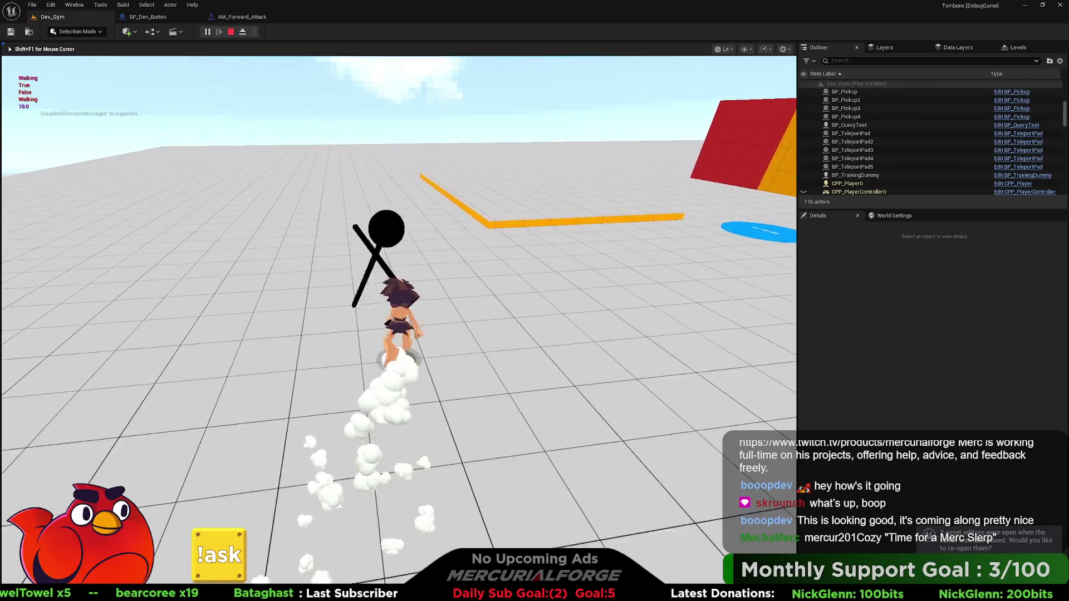
pyautogui.press('w')
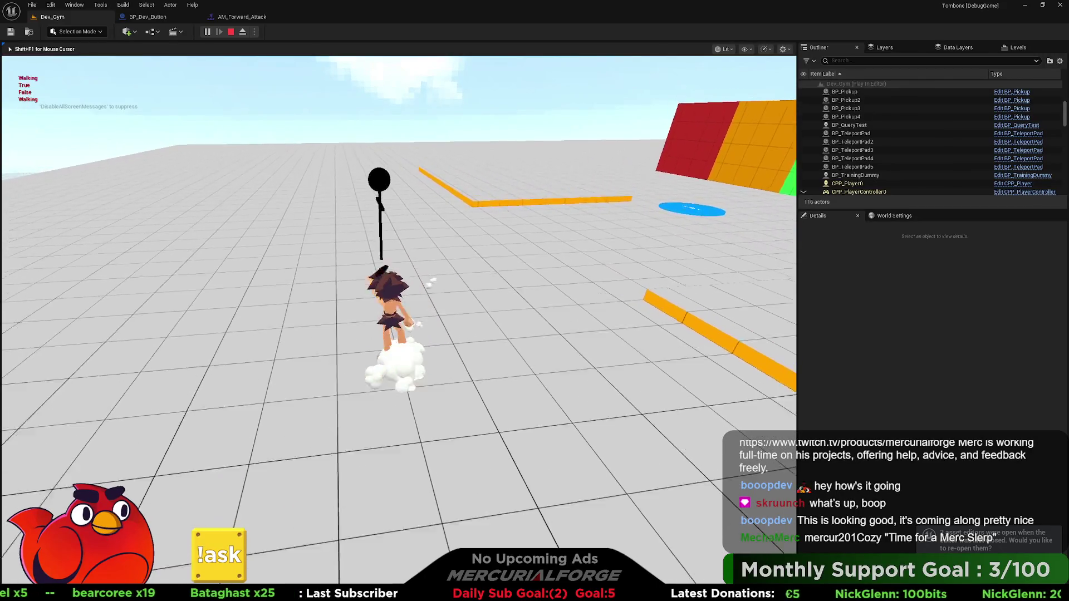
pyautogui.press('w')
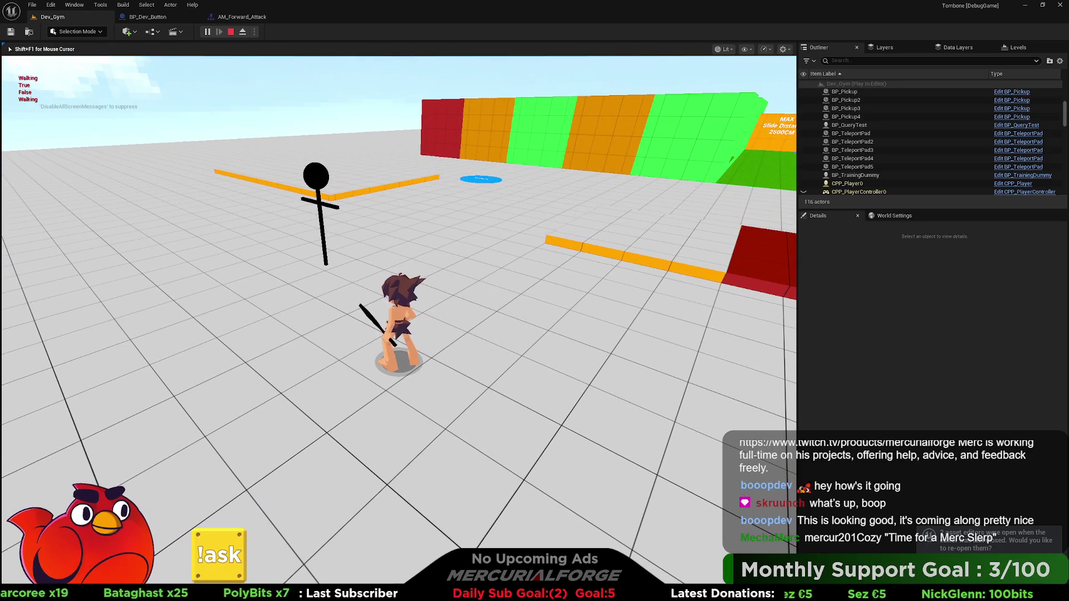
pyautogui.press('Escape')
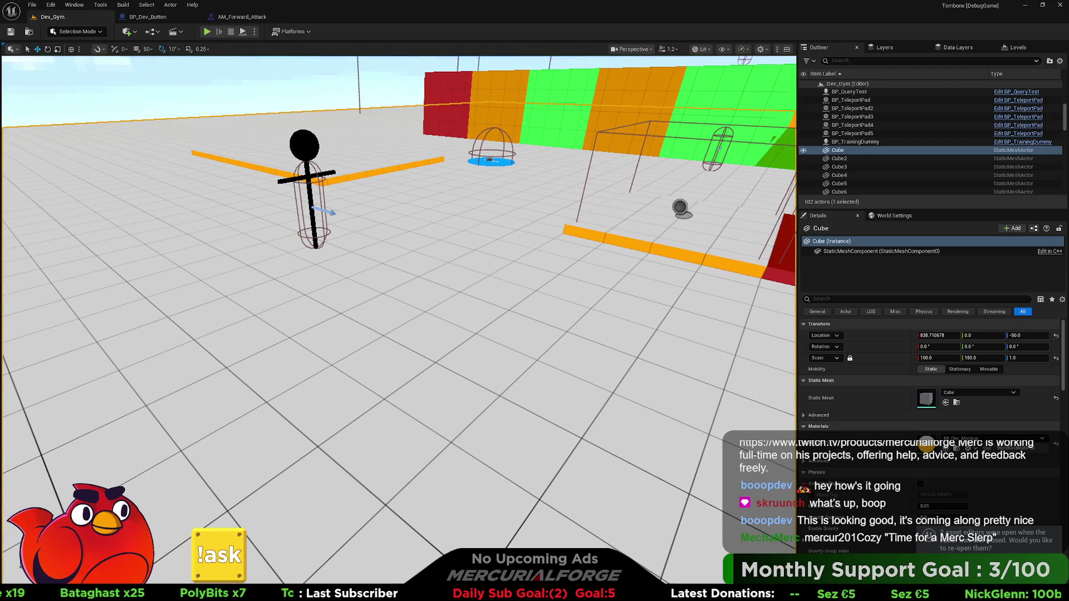
pyautogui.click(243, 17)
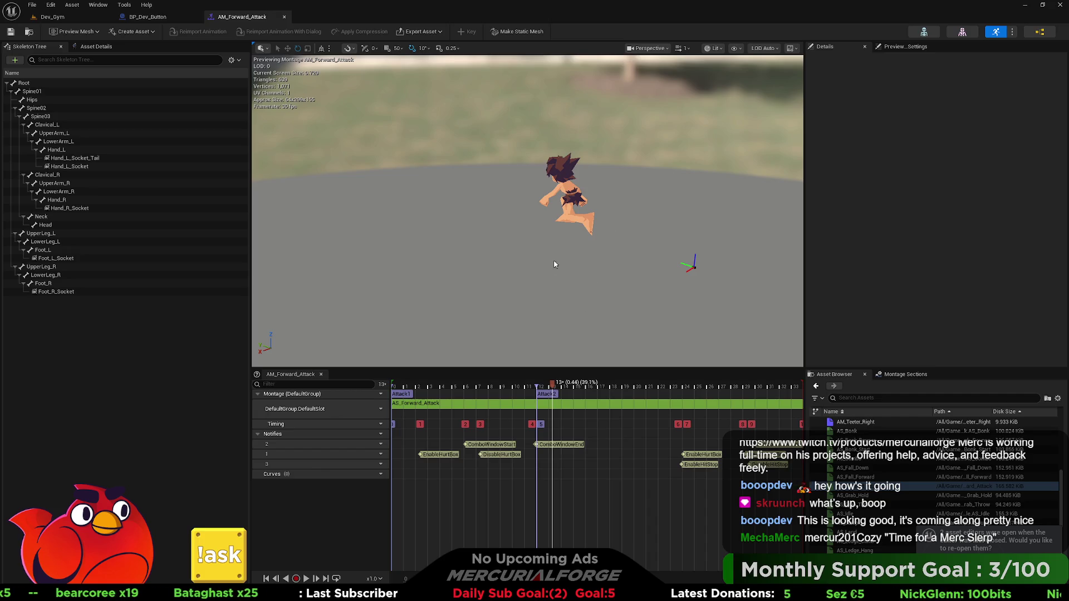
pyautogui.click(88, 17)
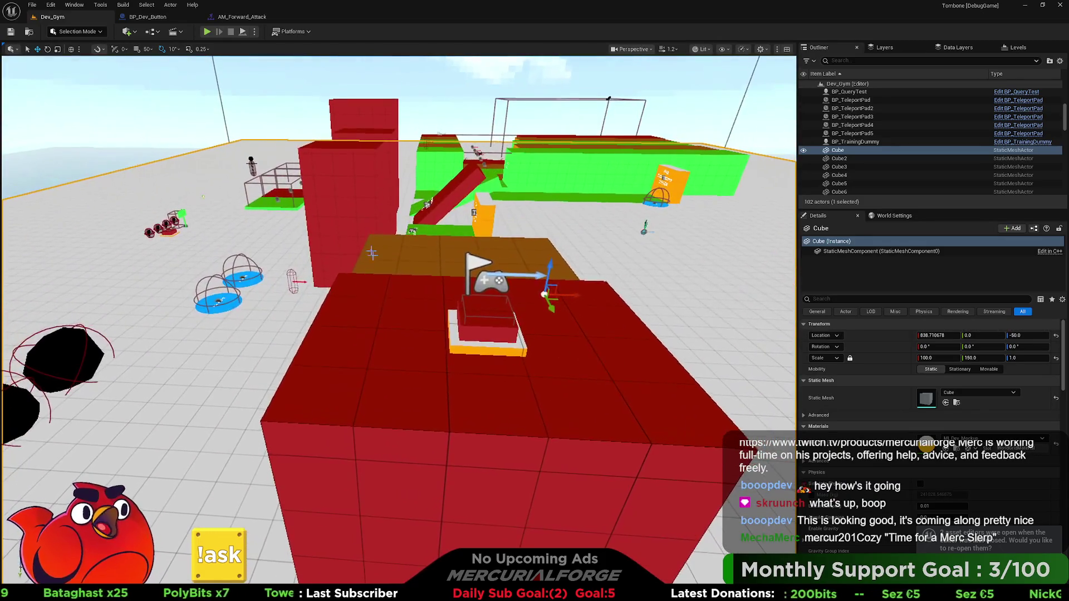
# Select BP_Dev_Button on the red block, inspect its Event Graph, and return to Dev_Gym.
pyautogui.click(485, 329)
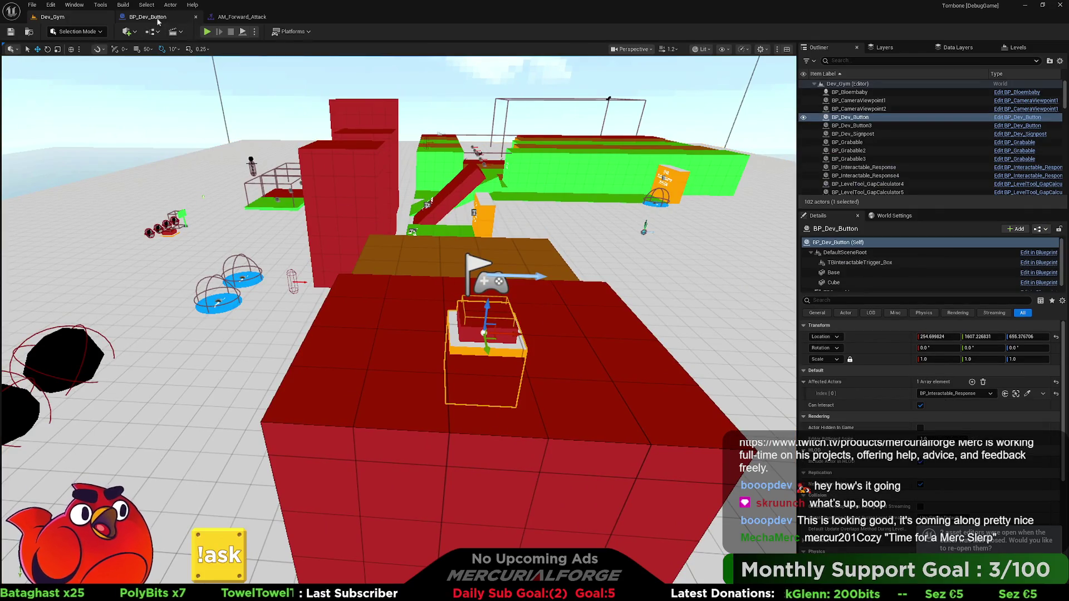
pyautogui.click(147, 17)
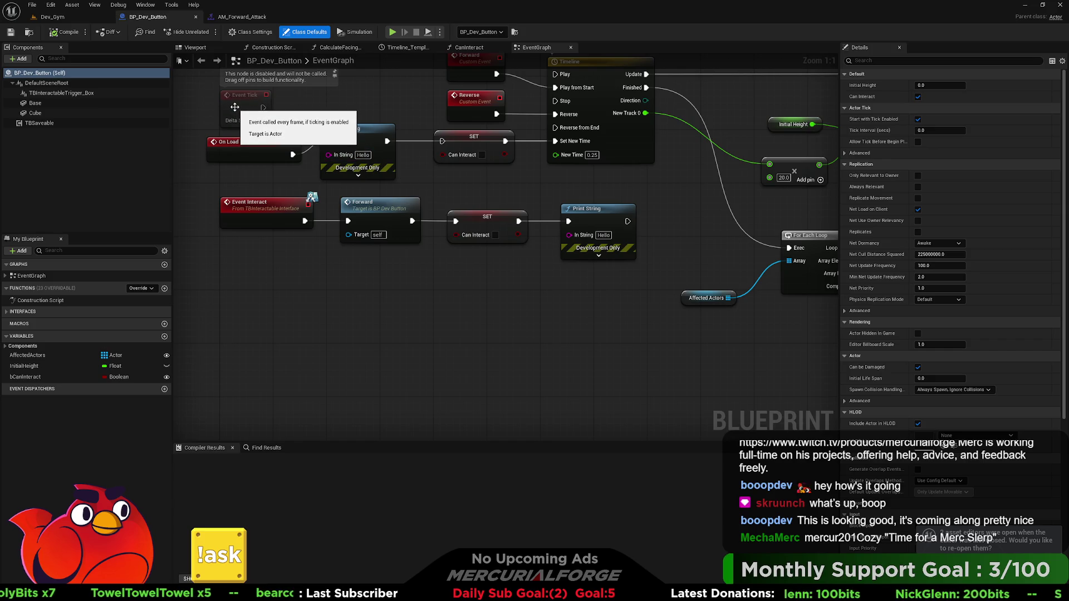
pyautogui.click(72, 18)
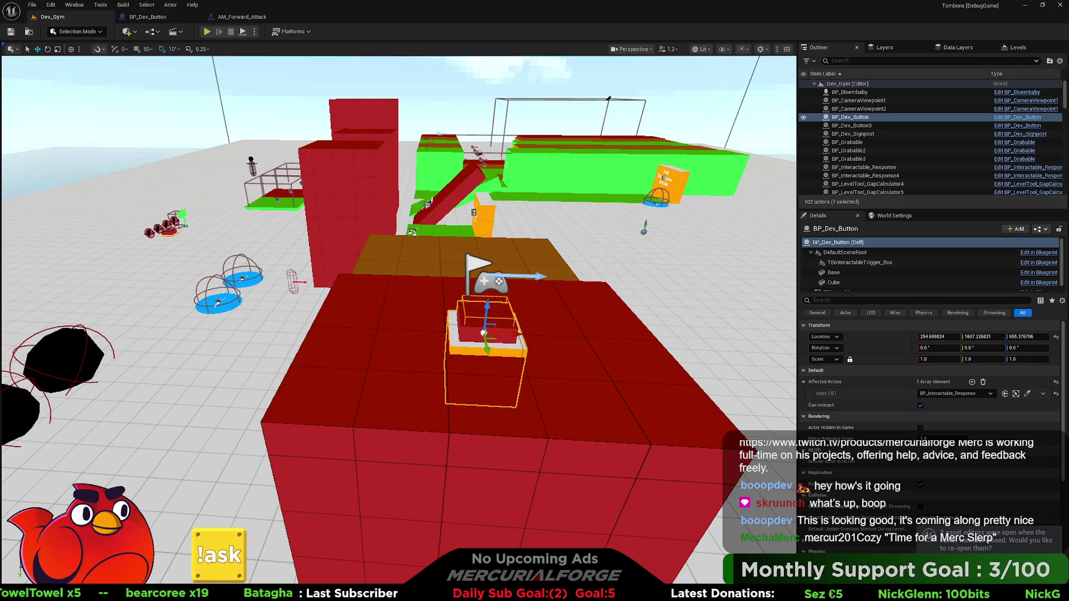
# Start a play session with Alt+P, attack once, then eject from the player.
pyautogui.hotkey('alt', 'p')
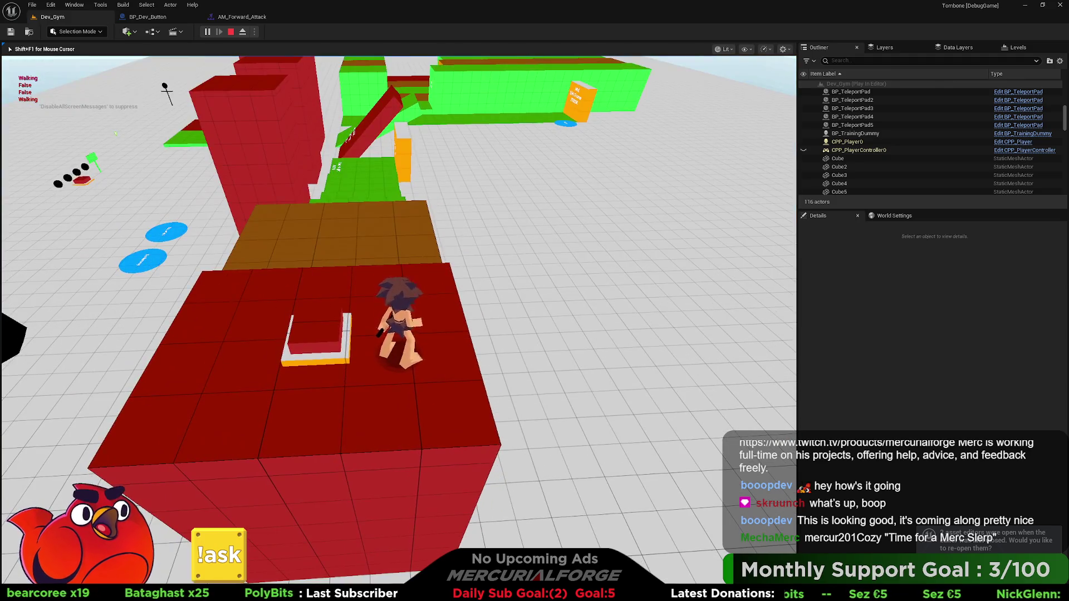
pyautogui.click(399, 321)
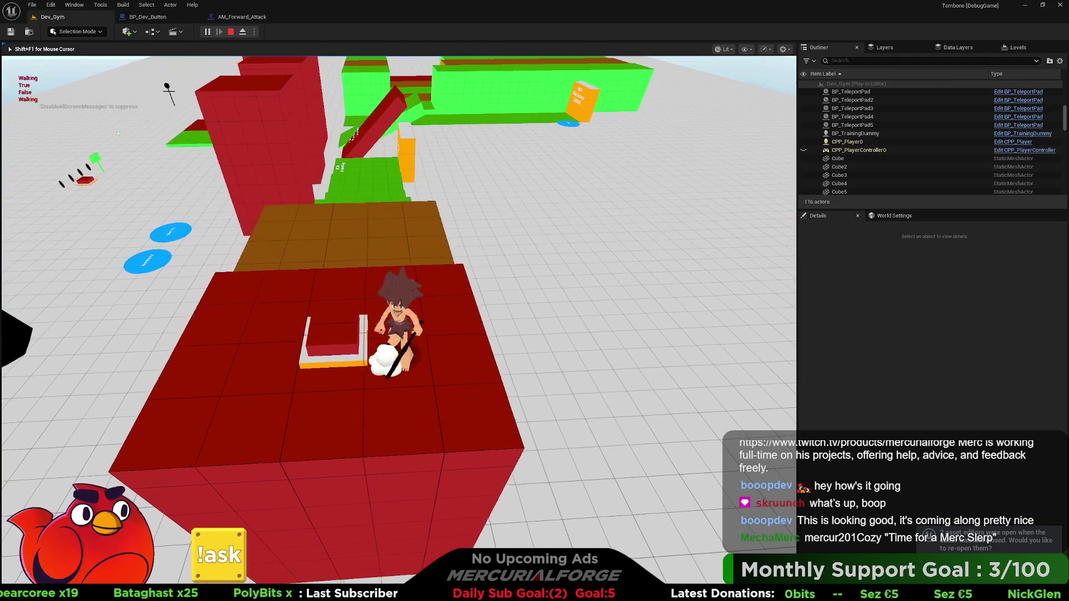
pyautogui.hotkey('shift', 'F1')
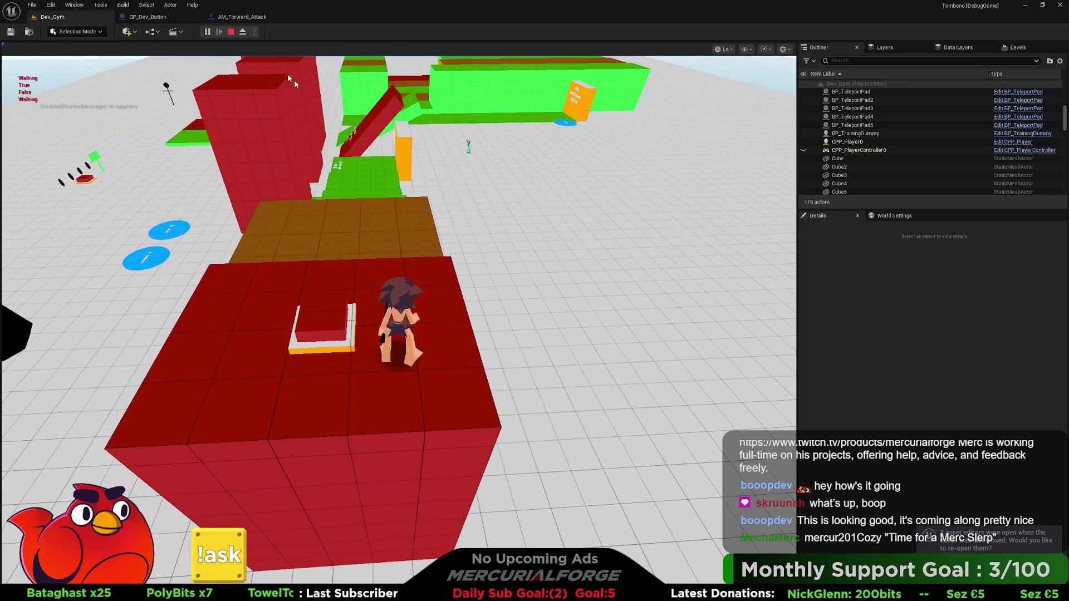
pyautogui.click(243, 32)
# Select the dev button and its linked interactable response box, orbiting to see both.
pyautogui.click(312, 323)
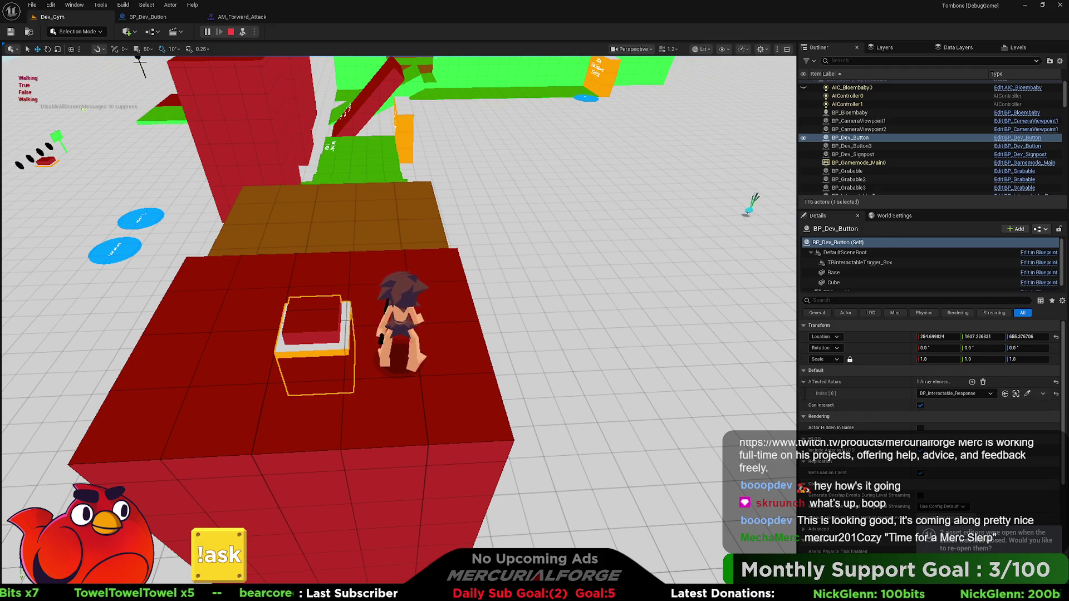
pyautogui.click(298, 101)
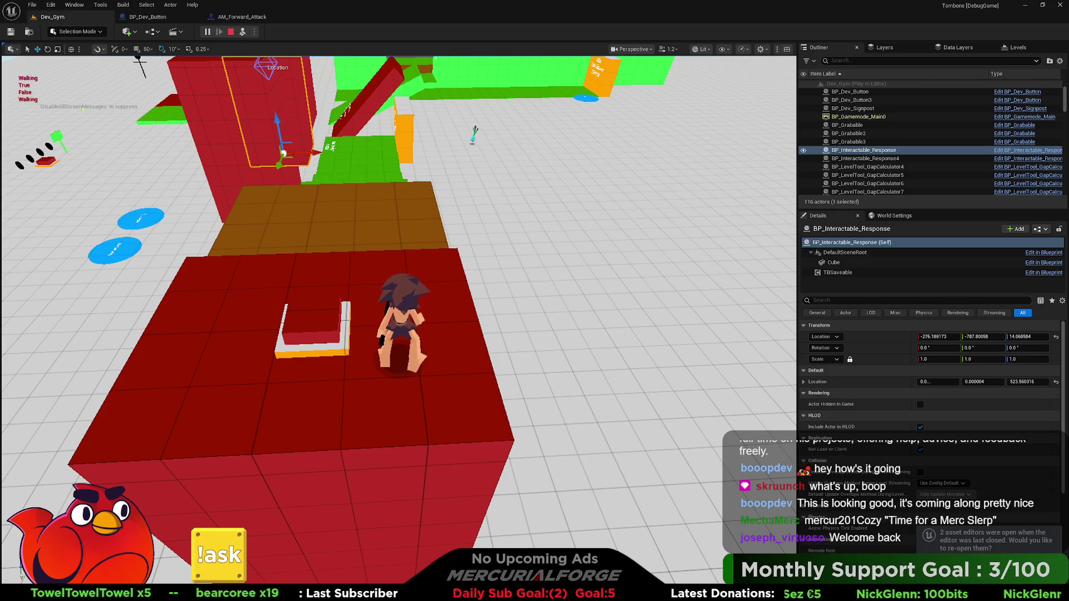
pyautogui.click(313, 331)
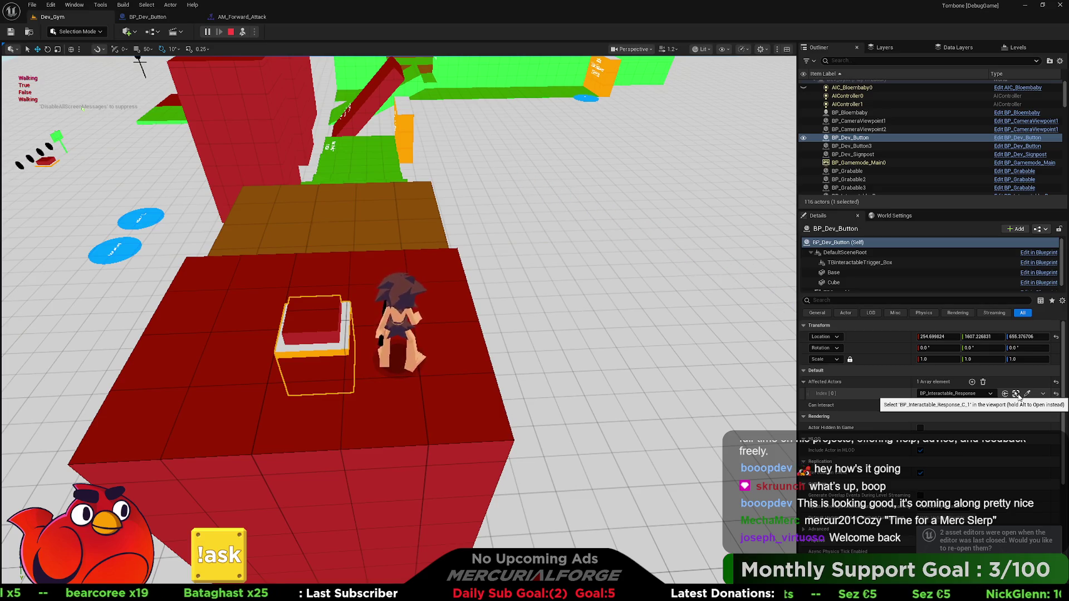
pyautogui.click(1018, 394)
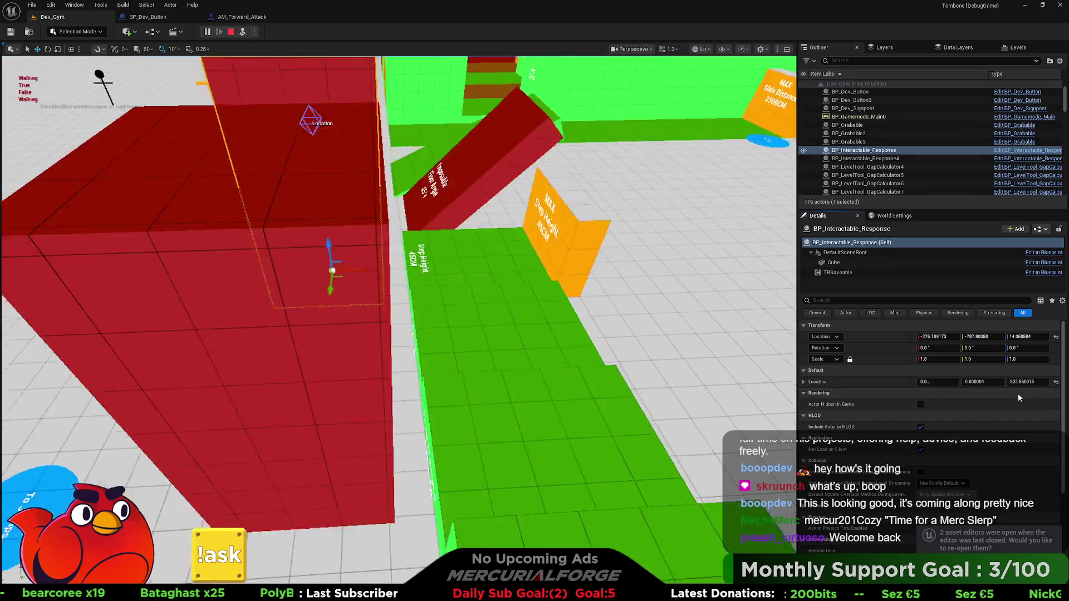
pyautogui.scroll(-10, 429, 289)
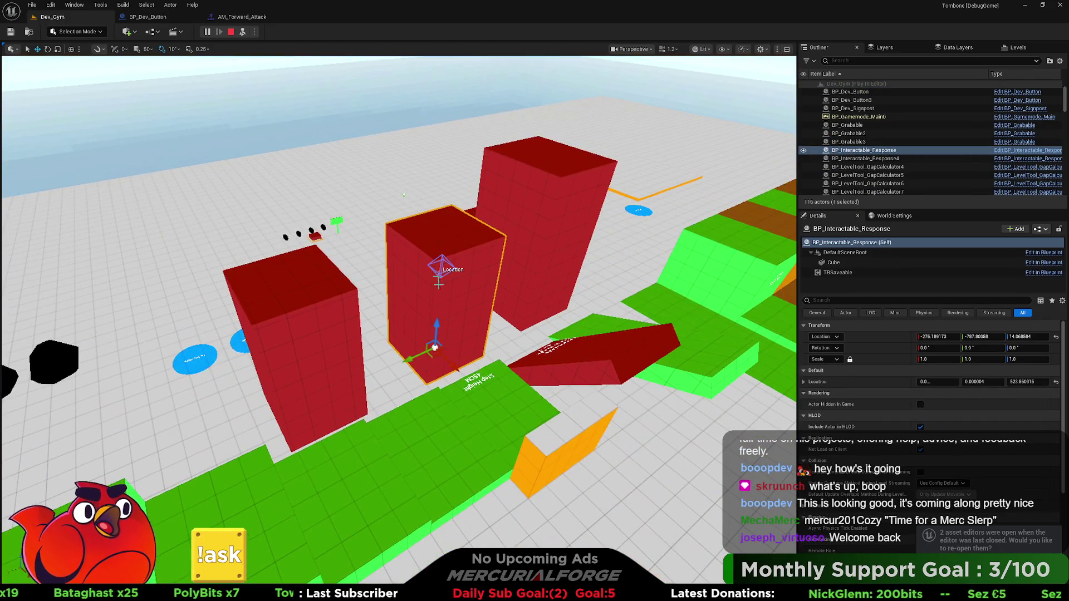
pyautogui.moveTo(429, 289); pyautogui.dragTo(415, 374)
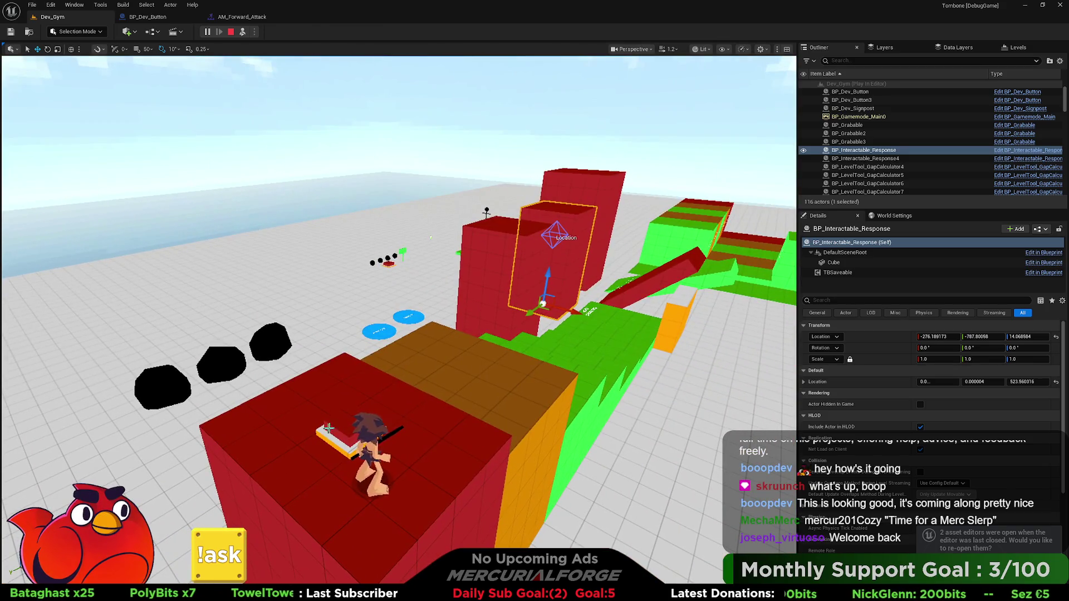
# Reselect the button and its linked red response box, possess the player, and stop play.
pyautogui.click(348, 440)
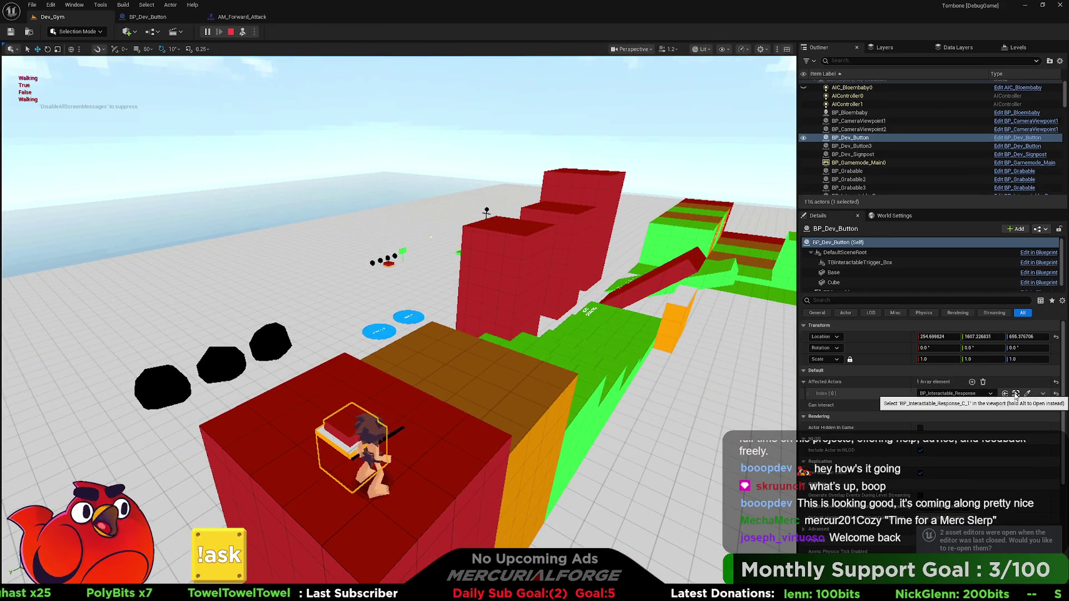
pyautogui.click(1015, 393)
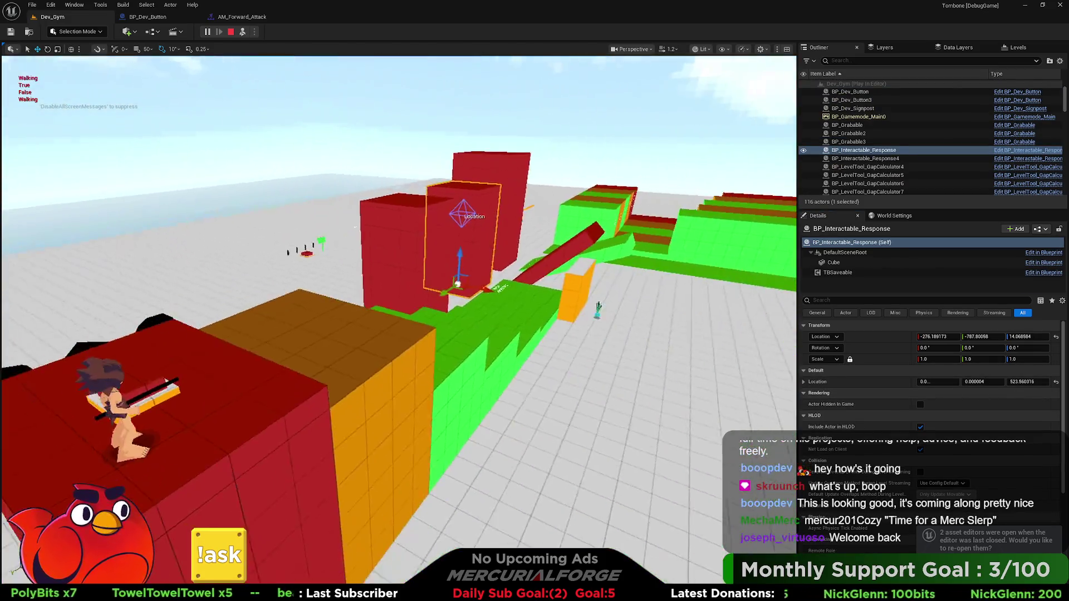
pyautogui.click(243, 32)
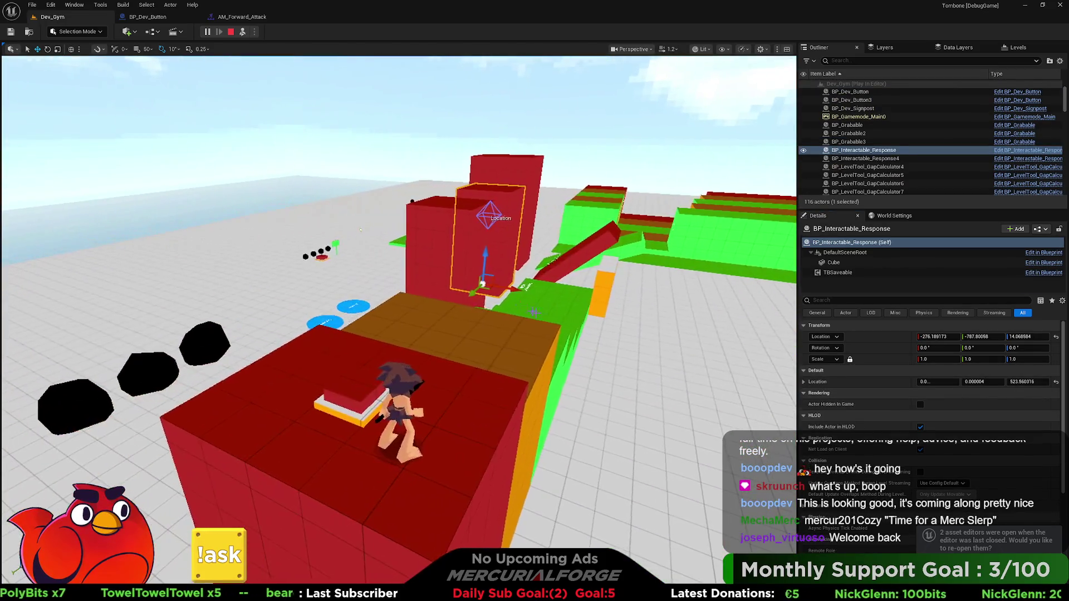
pyautogui.press('Escape')
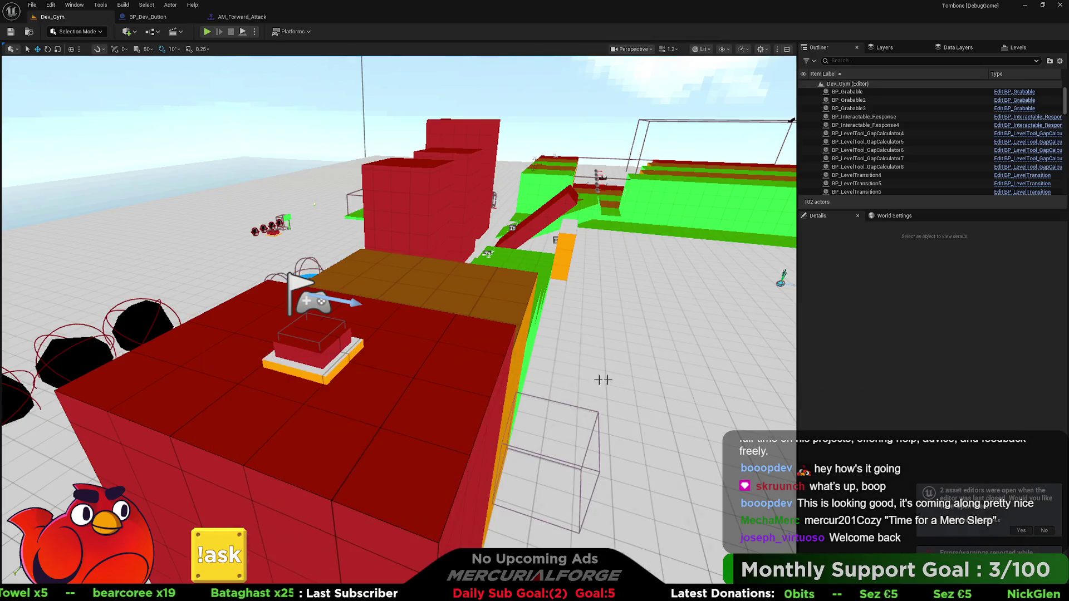
# Play from the red platform, then free the mouse and eject from the player.
pyautogui.rightClick(431, 393)
pyautogui.click(430, 387)
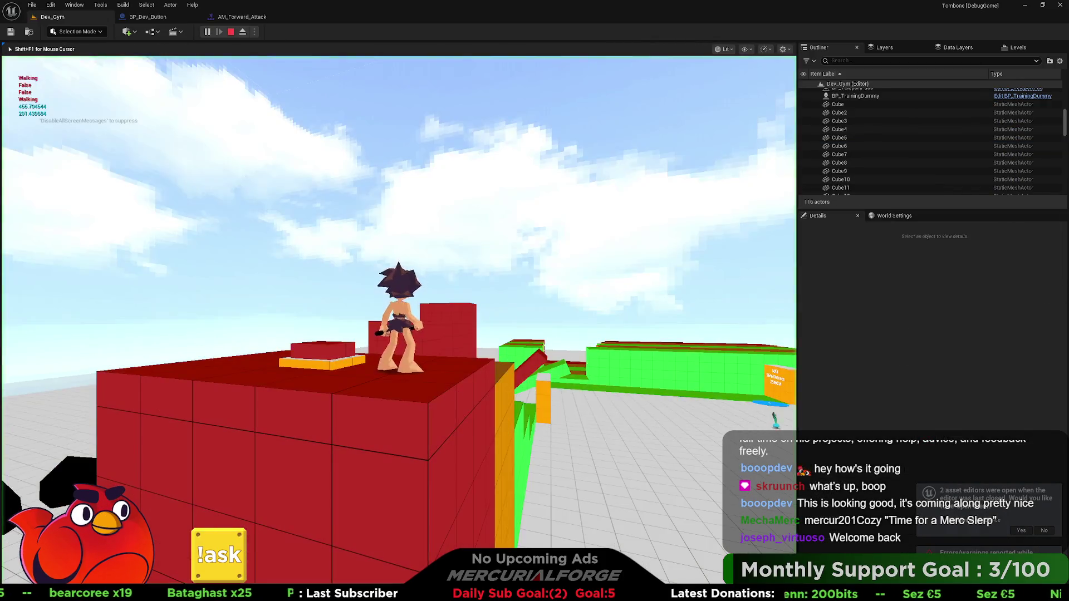
pyautogui.click(455, 394)
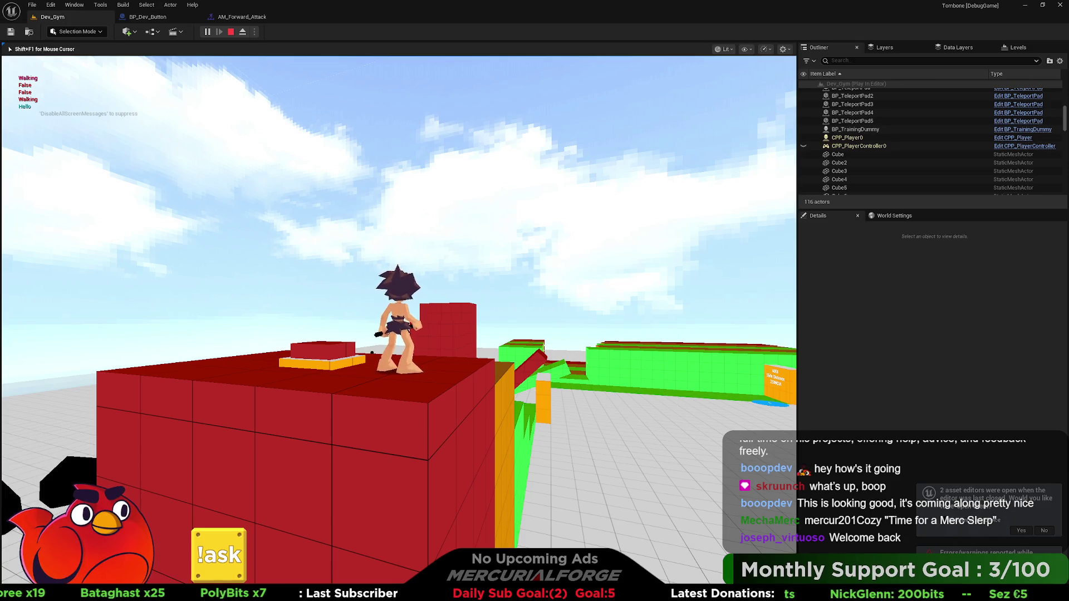
pyautogui.hotkey('shift', 'F1')
pyautogui.click(243, 31)
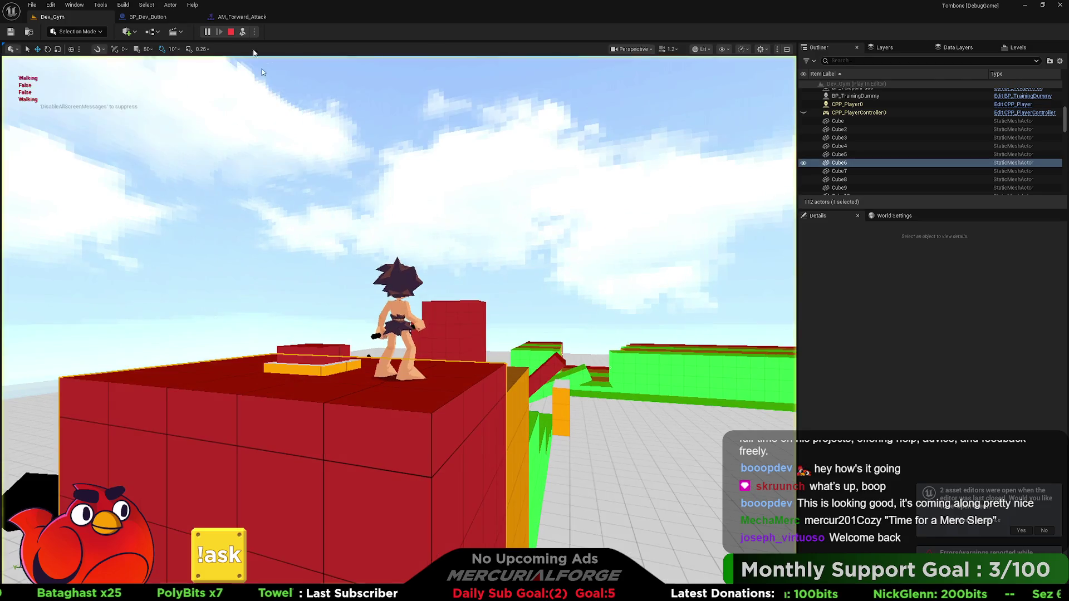
# Select the dev button and its linked response box, then repossess the character with F8.
pyautogui.click(322, 356)
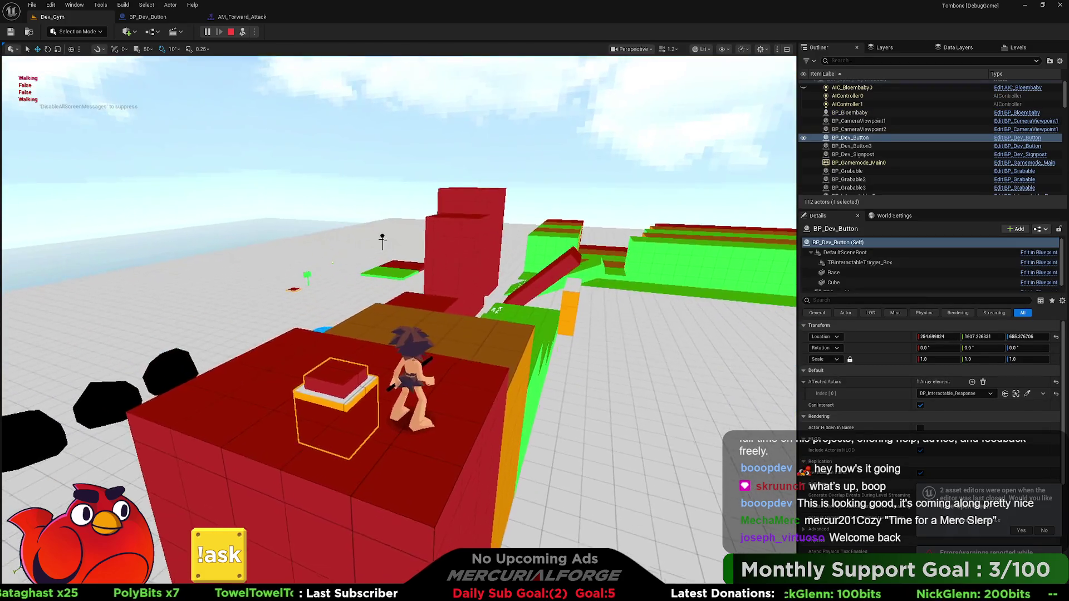
pyautogui.click(1016, 394)
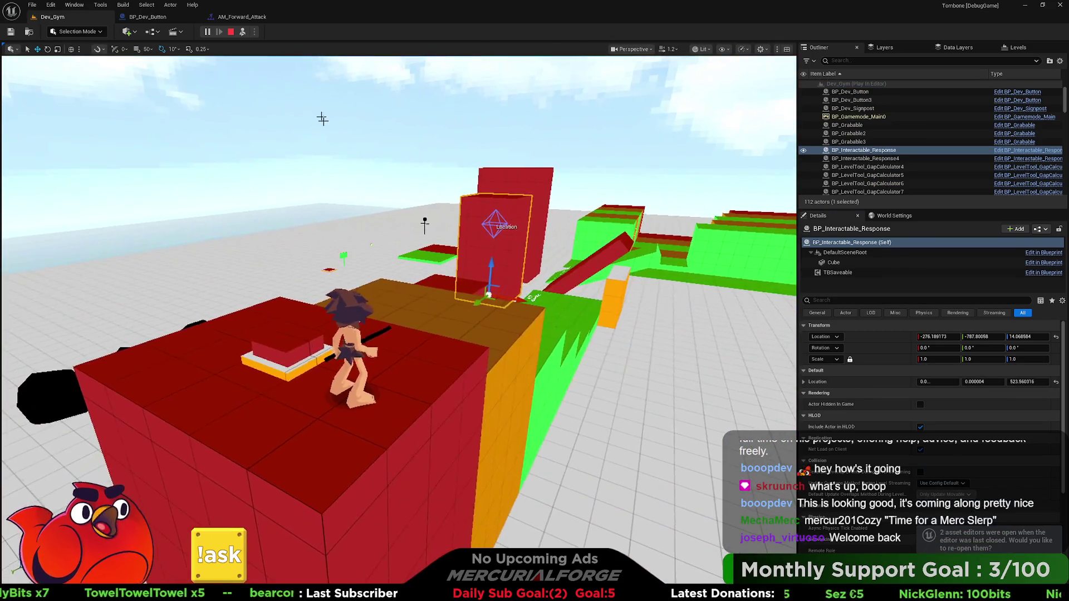
pyautogui.press('F8')
pyautogui.click(289, 66)
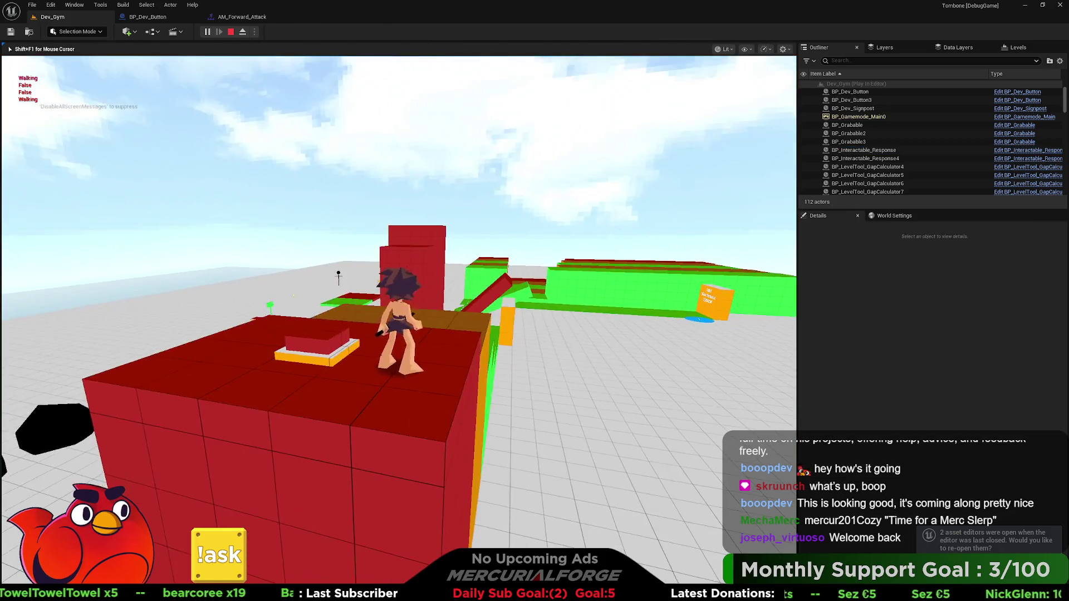
# Attack beside the dev button, walk off it, and stop the play session.
pyautogui.press('e')
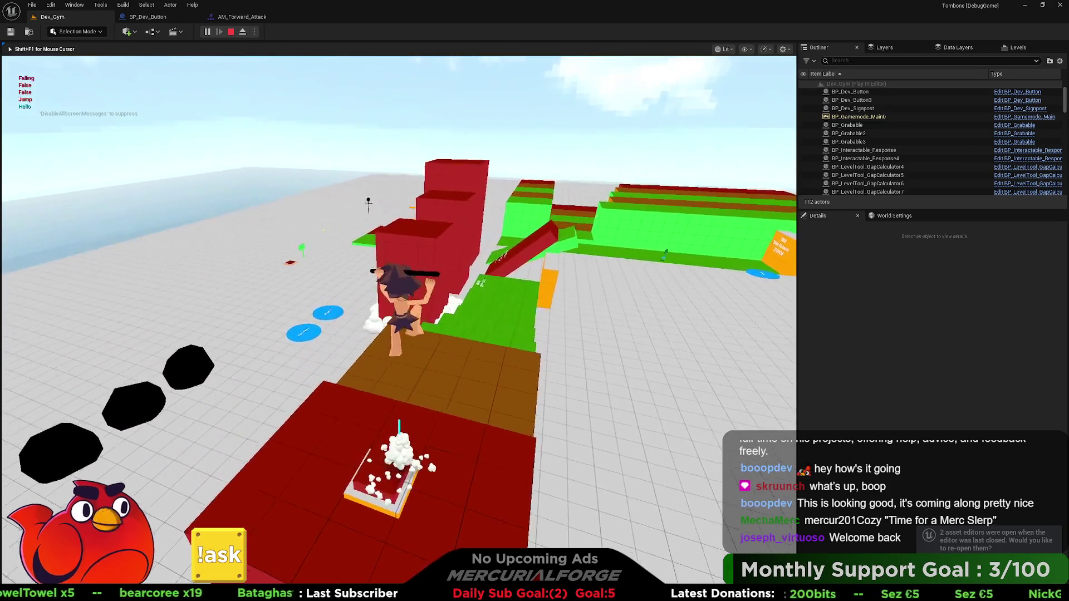
pyautogui.press('d')
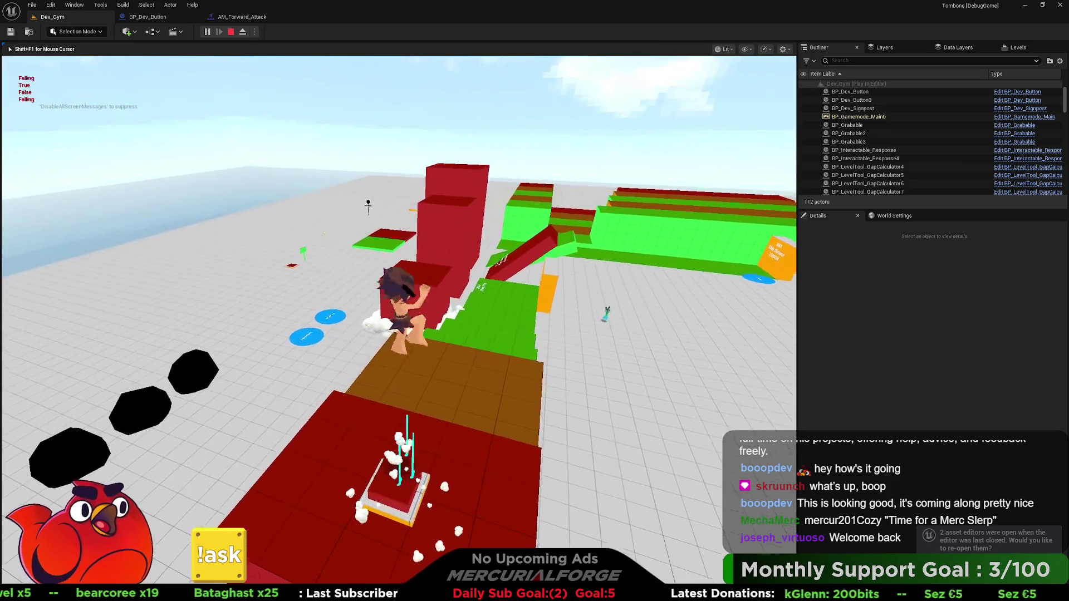
pyautogui.press('d')
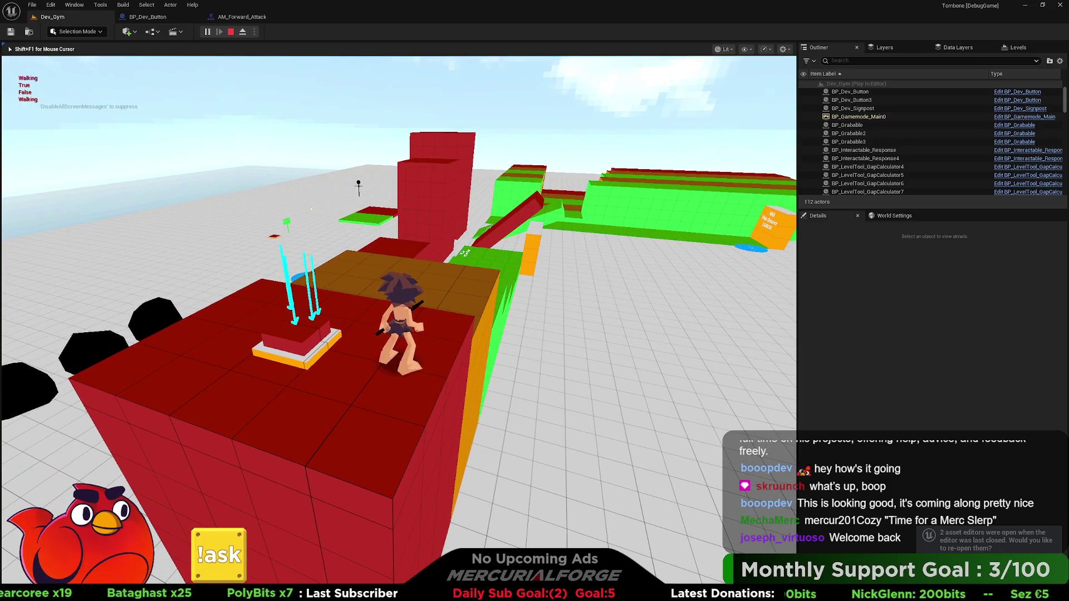
pyautogui.press('Escape')
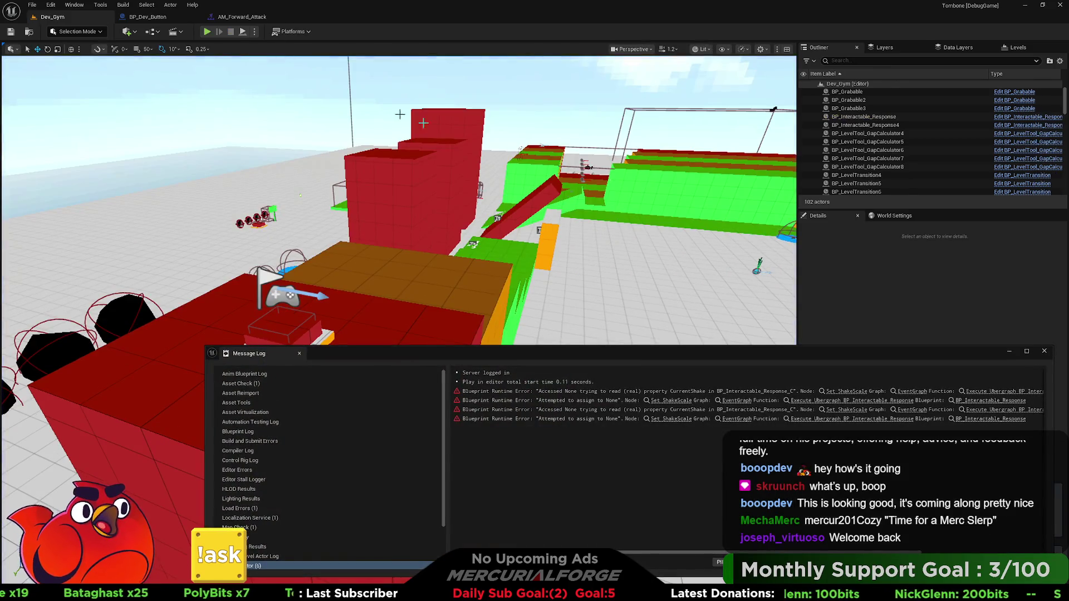
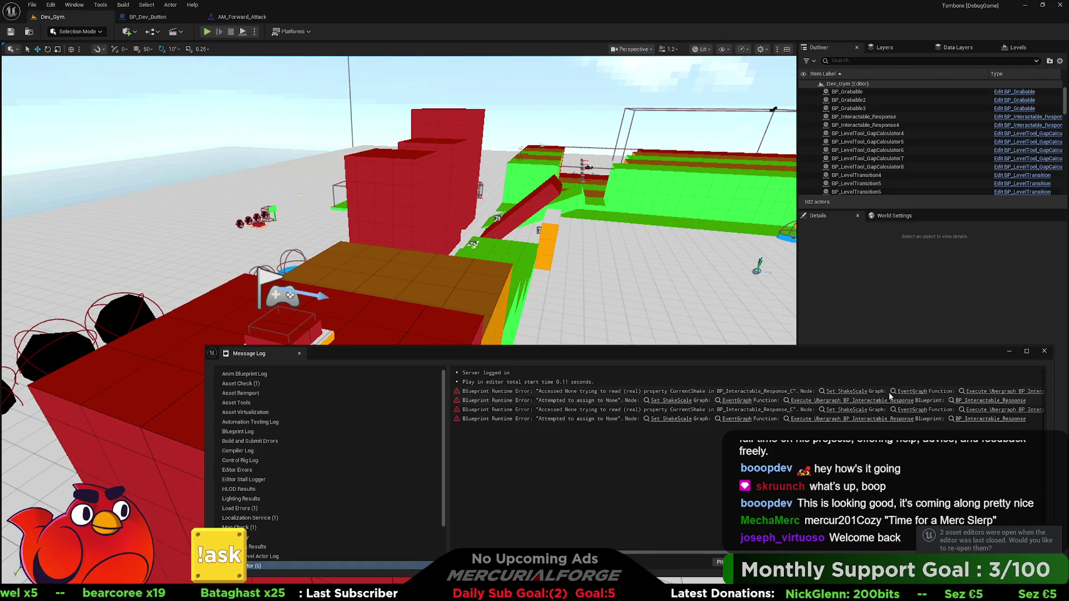
# Open the Blueprint node behind the first runtime error and survey the Timeline and camera-shake graph.
pyautogui.click(838, 393)
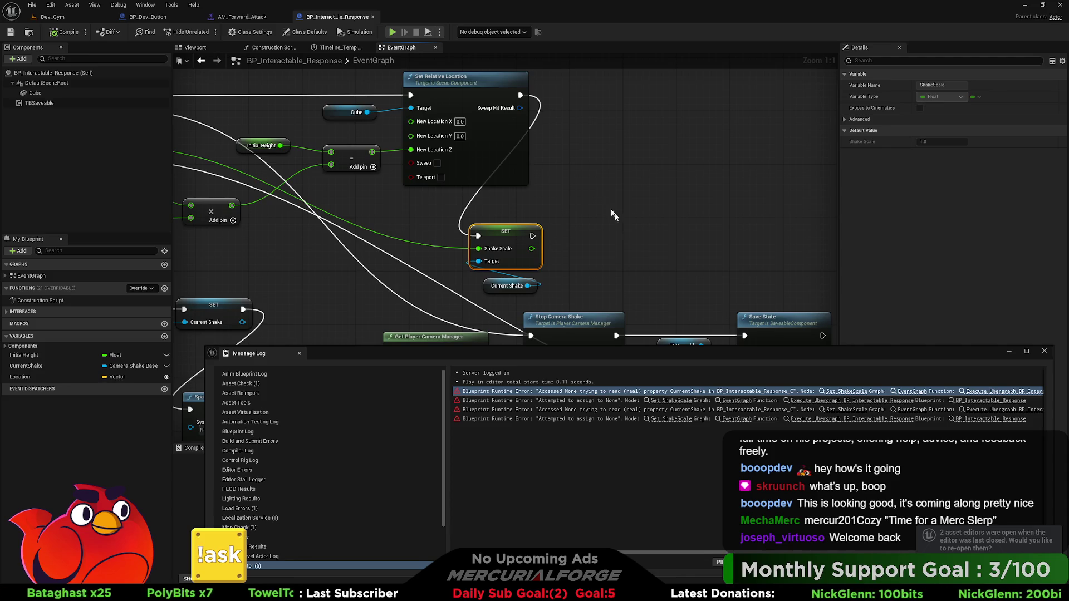
pyautogui.click(1039, 356)
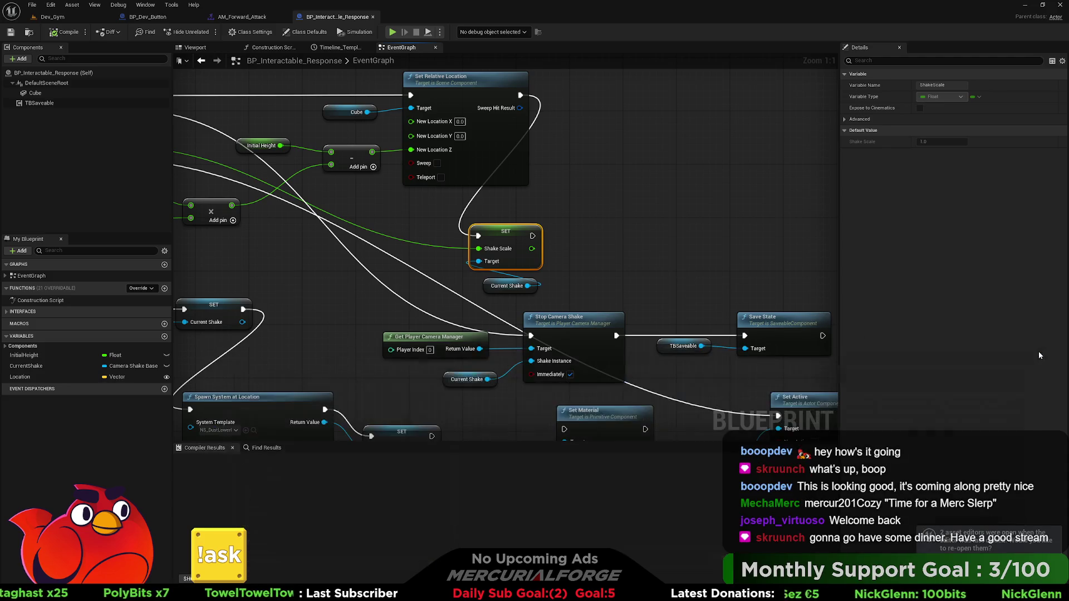
pyautogui.moveTo(371, 259); pyautogui.dragTo(593, 256)
pyautogui.moveTo(371, 258); pyautogui.dragTo(618, 285)
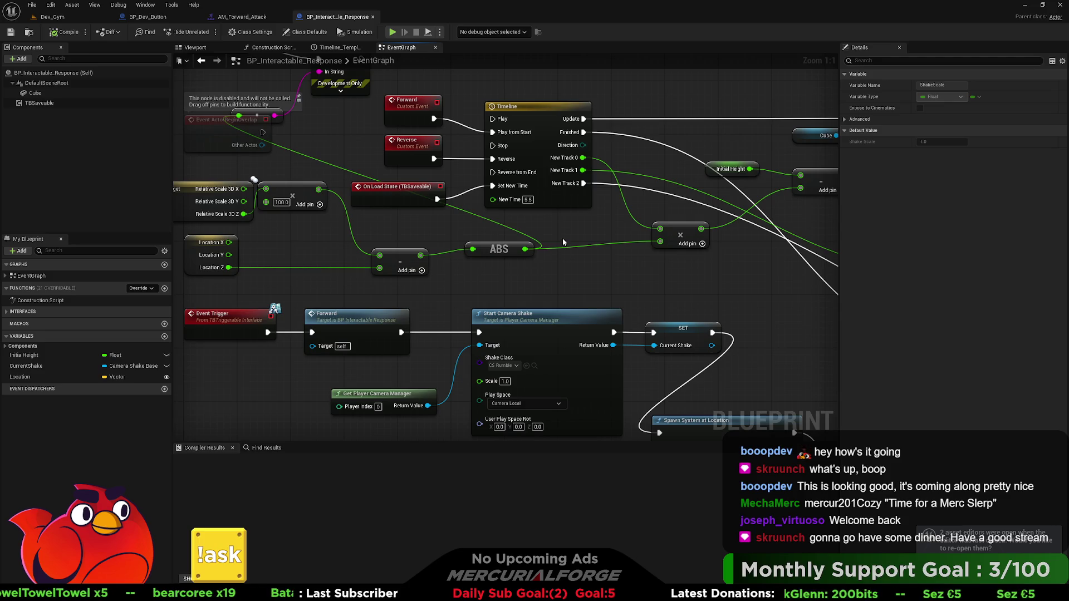
pyautogui.moveTo(432, 231); pyautogui.dragTo(520, 240)
# Inspect TBSaveable, compile BP_Interactable_Response, and select BP_Dev_Button3 back in Dev_Gym.
pyautogui.click(41, 104)
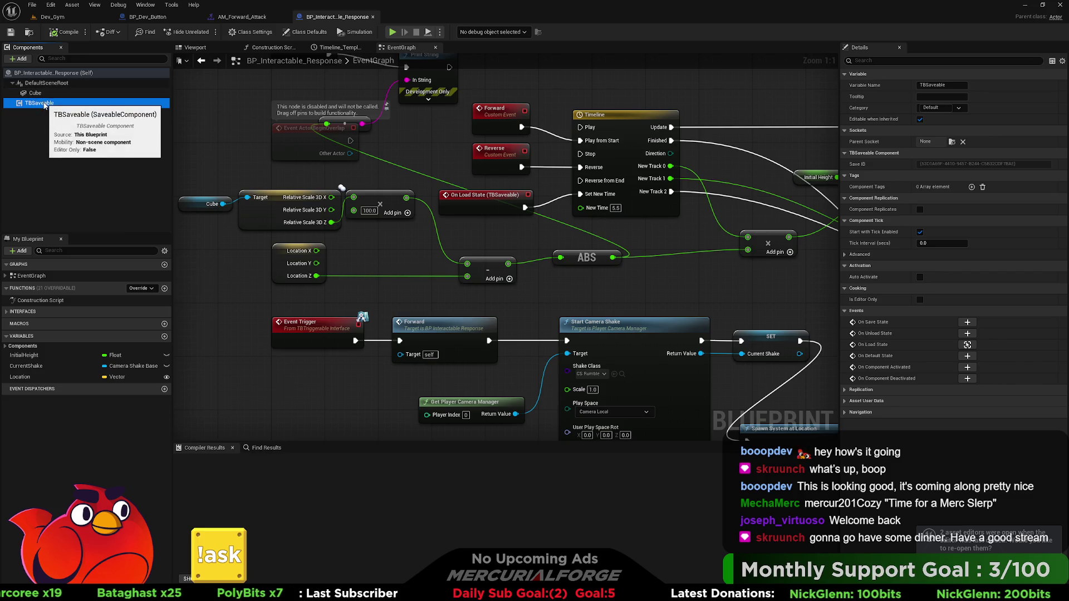
pyautogui.click(60, 36)
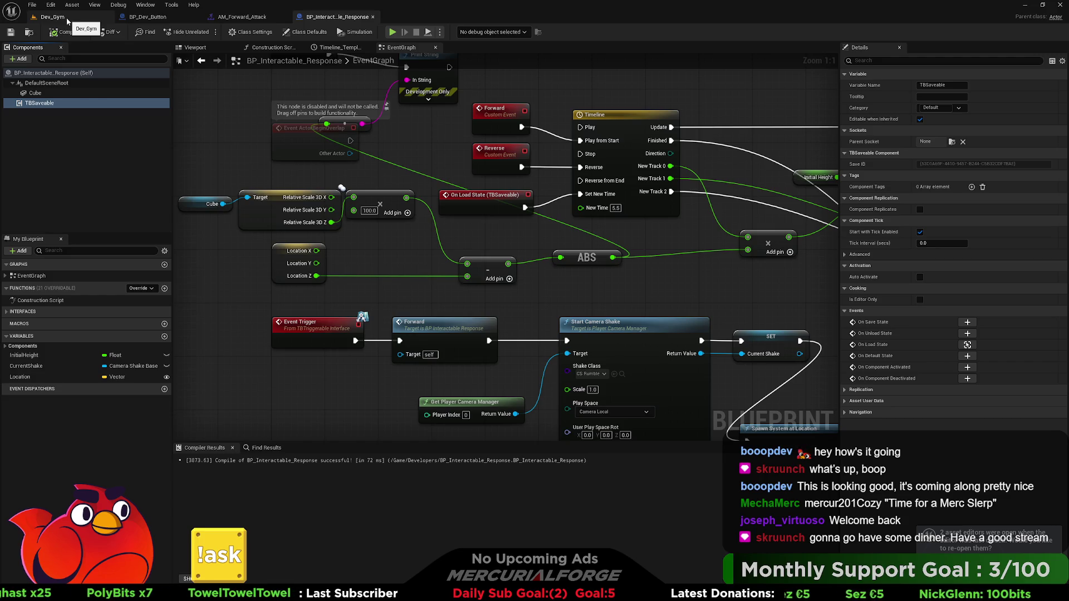
pyautogui.click(53, 16)
pyautogui.click(257, 220)
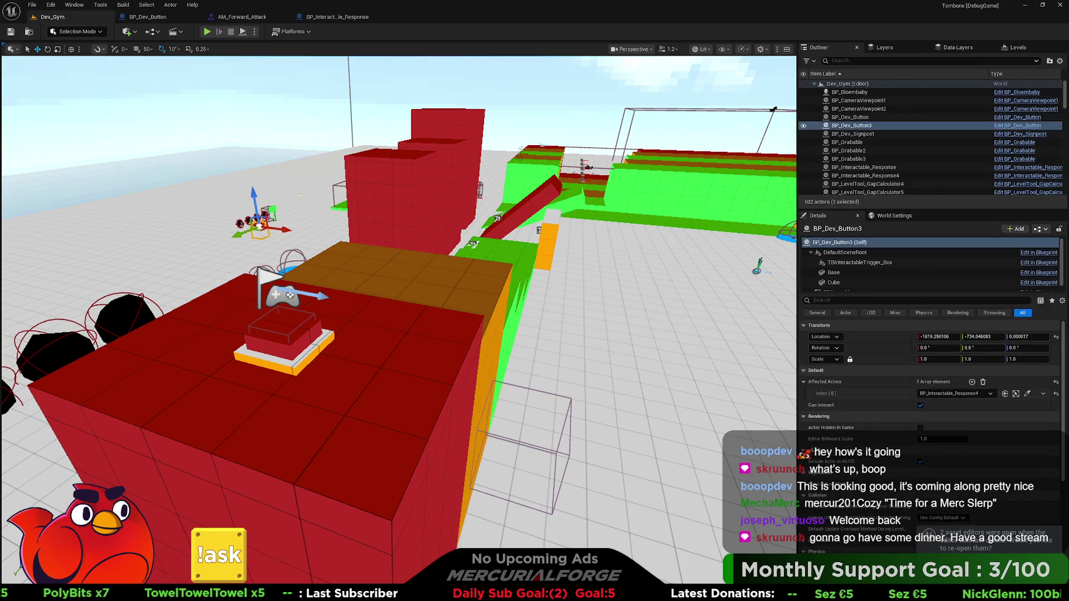
# Add a Name-type variable NewVar to the BP_Dev_Button Blueprint and compile.
pyautogui.click(1029, 125)
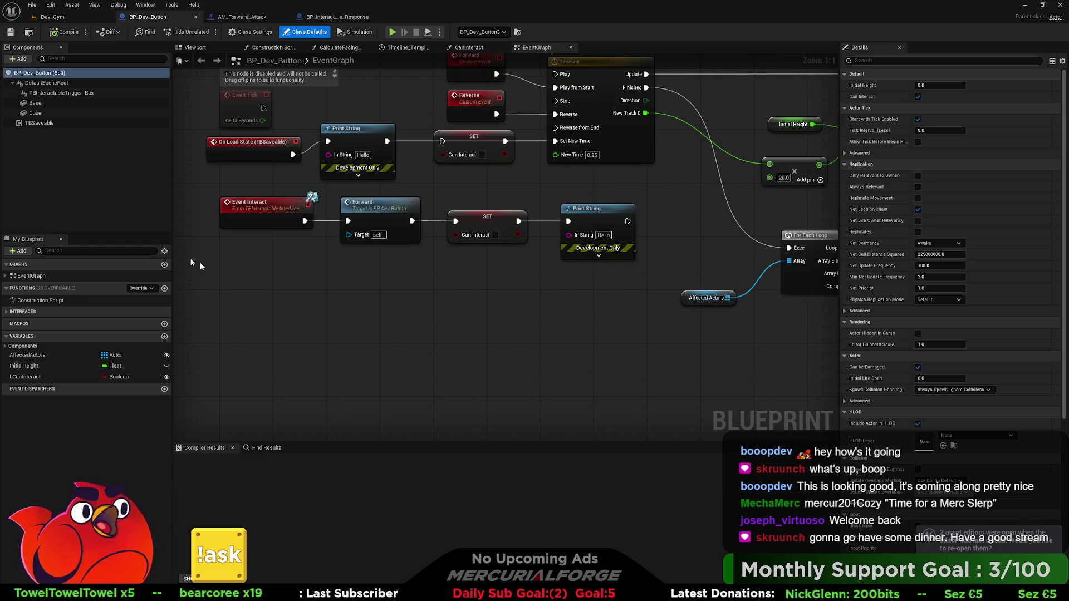
pyautogui.click(164, 336)
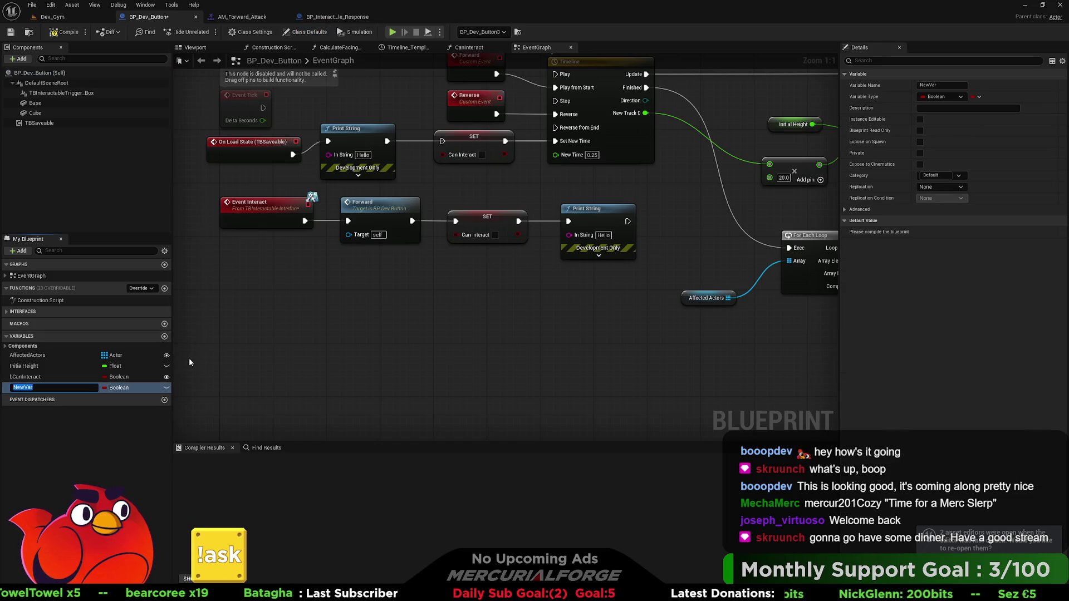
pyautogui.click(133, 390)
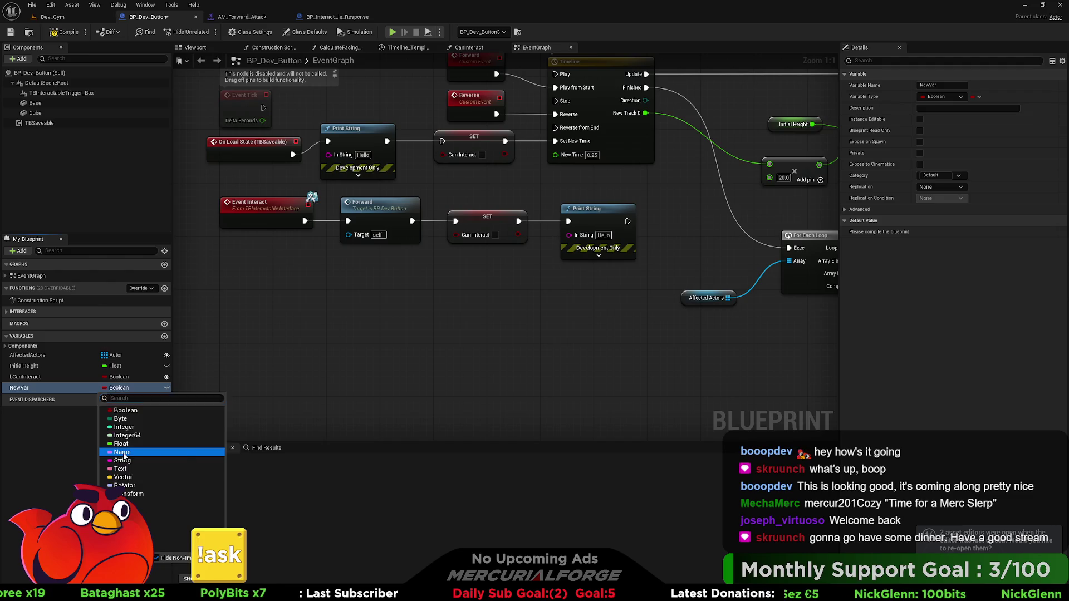
pyautogui.click(122, 452)
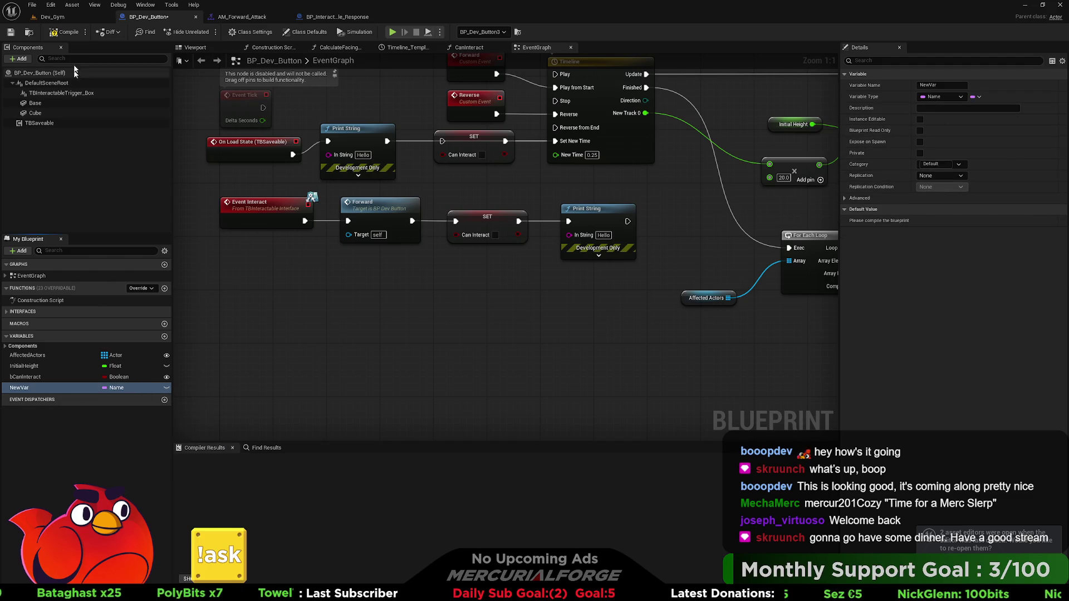
pyautogui.click(66, 33)
# Make NewVar instance-editable with default value 'Button', then recompile.
pyautogui.click(166, 388)
pyautogui.click(851, 220)
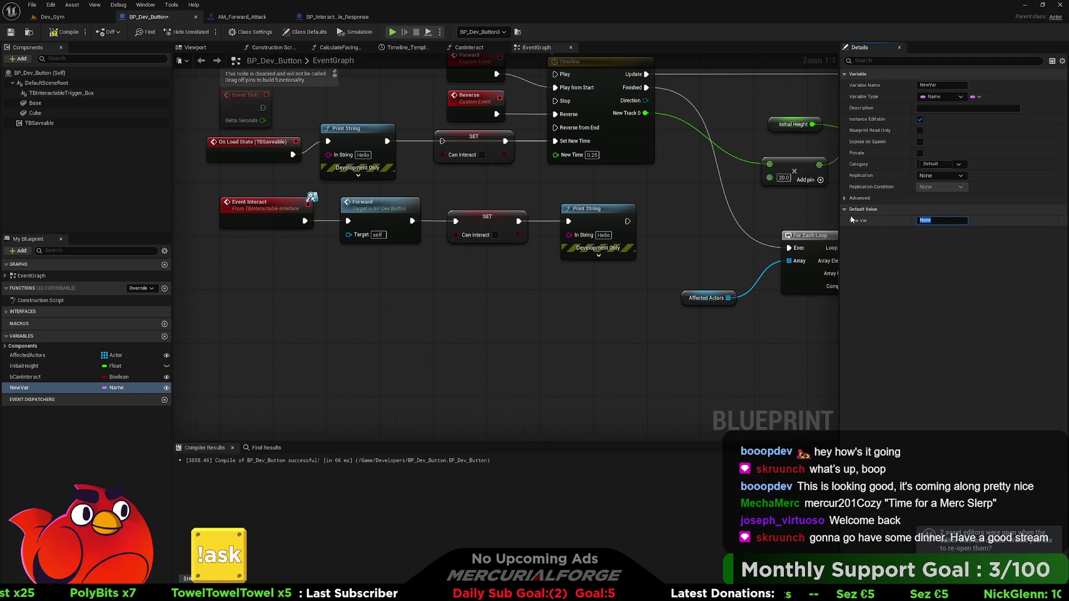
pyautogui.write('BUTTON')
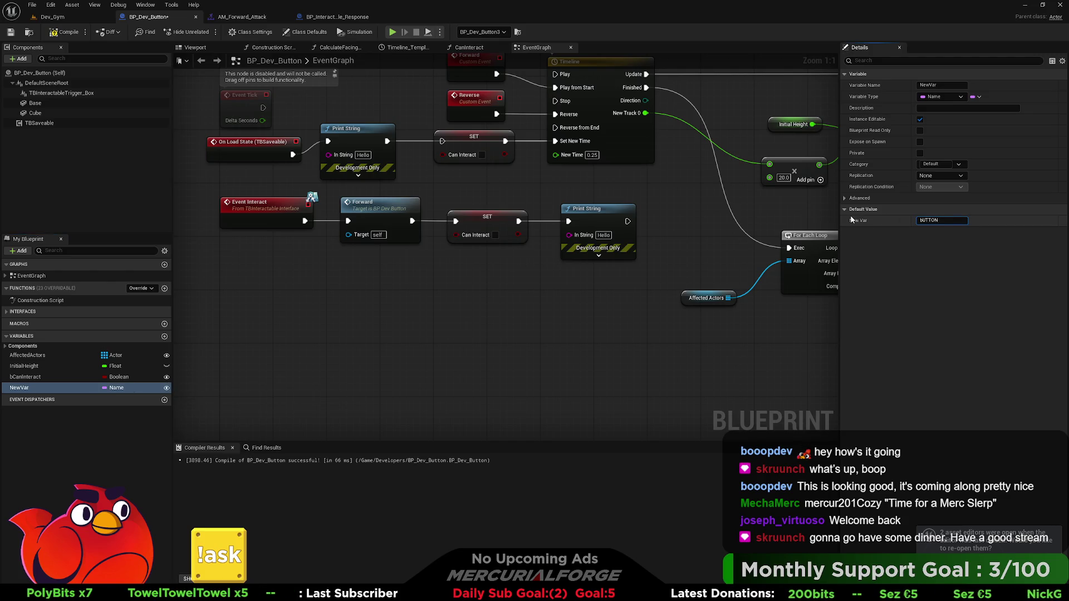
pyautogui.press('BackSpace')
pyautogui.press('BackSpace')
pyautogui.press('BackSpace')
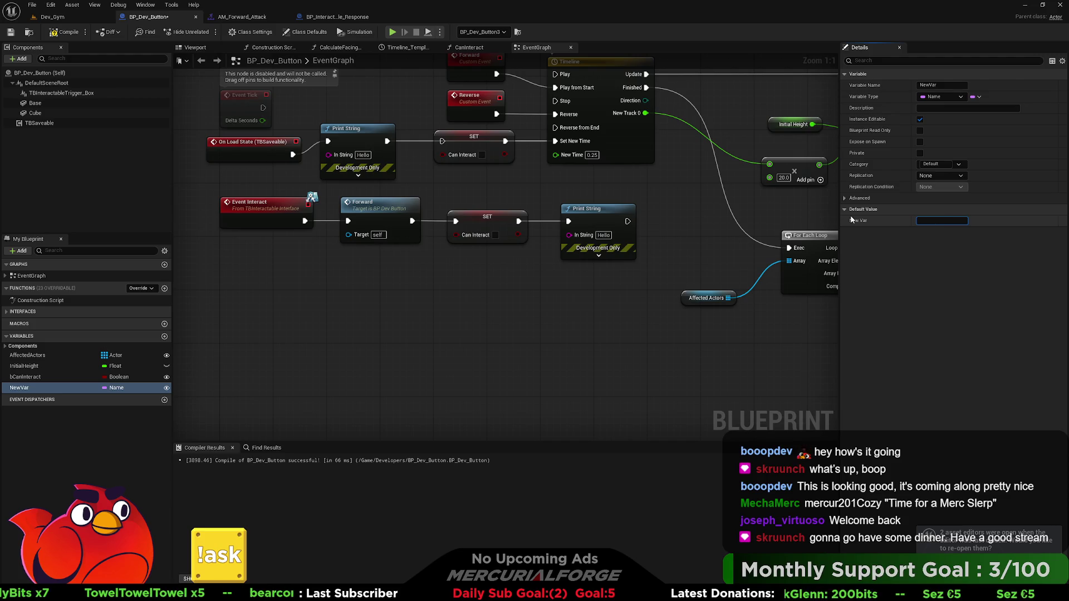
pyautogui.write('Button')
pyautogui.press('Return')
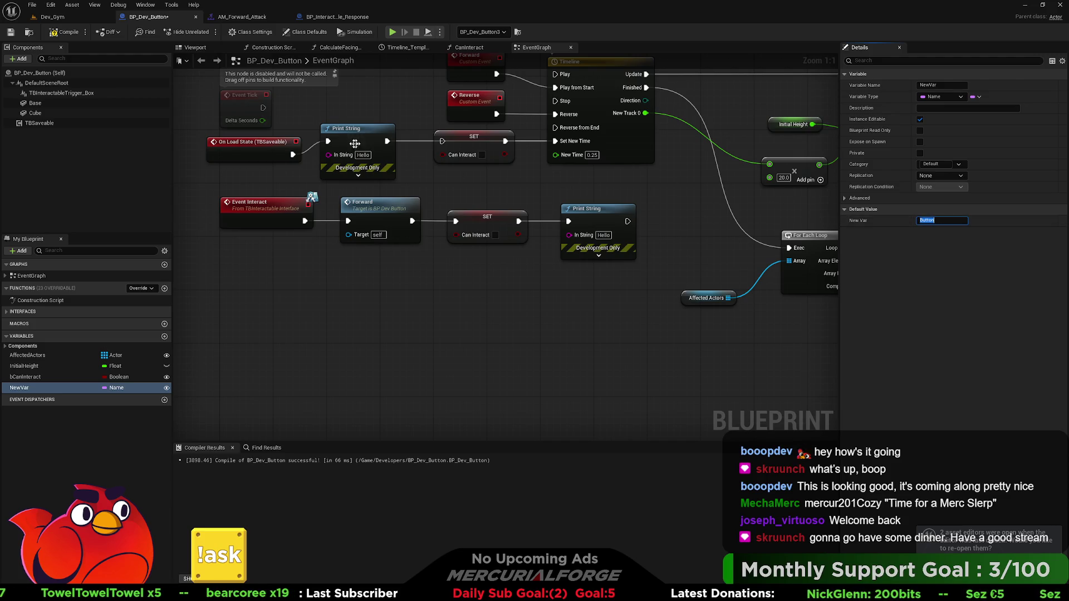
pyautogui.click(67, 32)
pyautogui.click(64, 20)
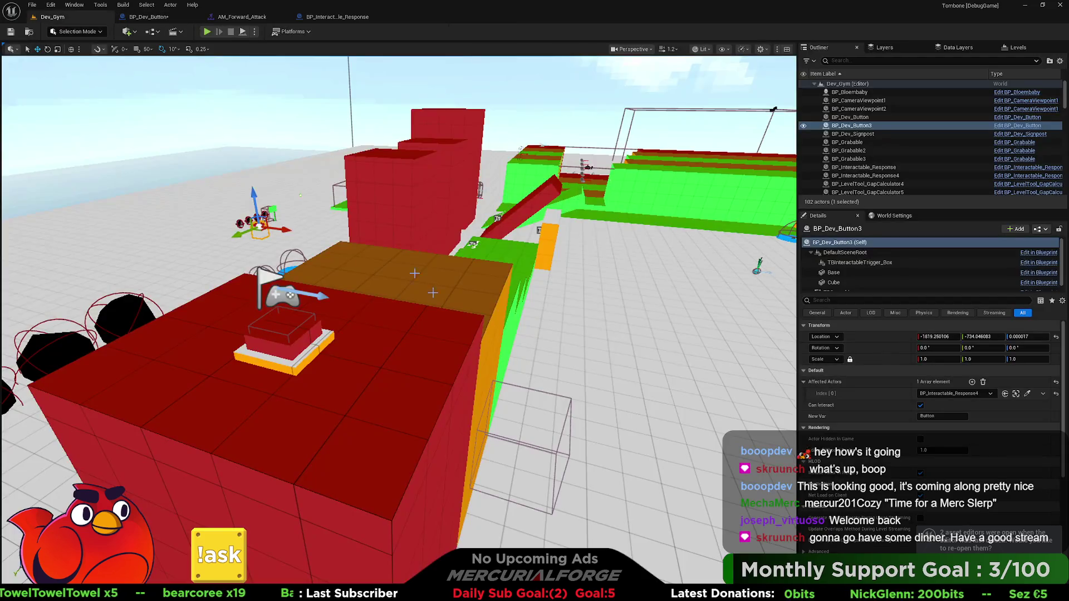
# Set BP_Dev_Button3's New Var to 'Button A'.
pyautogui.click(940, 416)
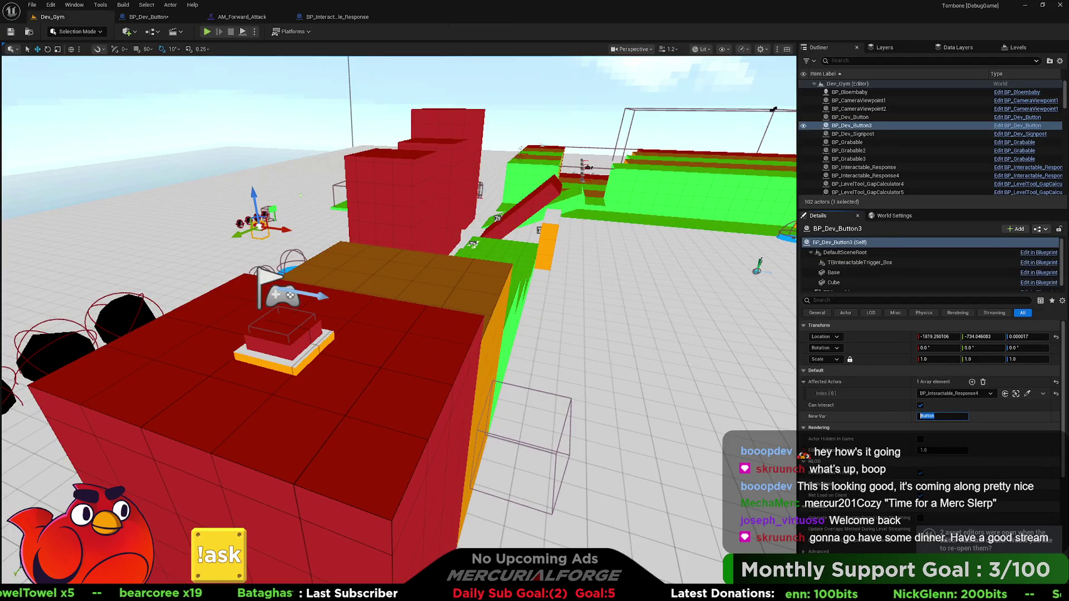
pyautogui.press('End')
pyautogui.write('A')
pyautogui.press('Return')
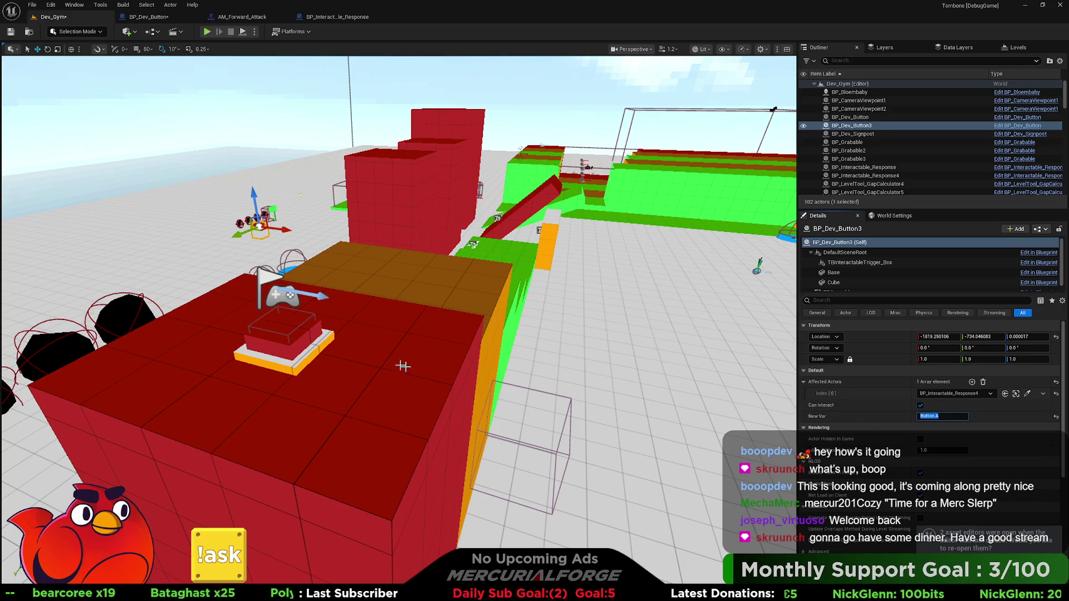
# Set the BP_Dev_Button actor's New Var to 'Broken Button'.
pyautogui.click(286, 337)
pyautogui.click(924, 416)
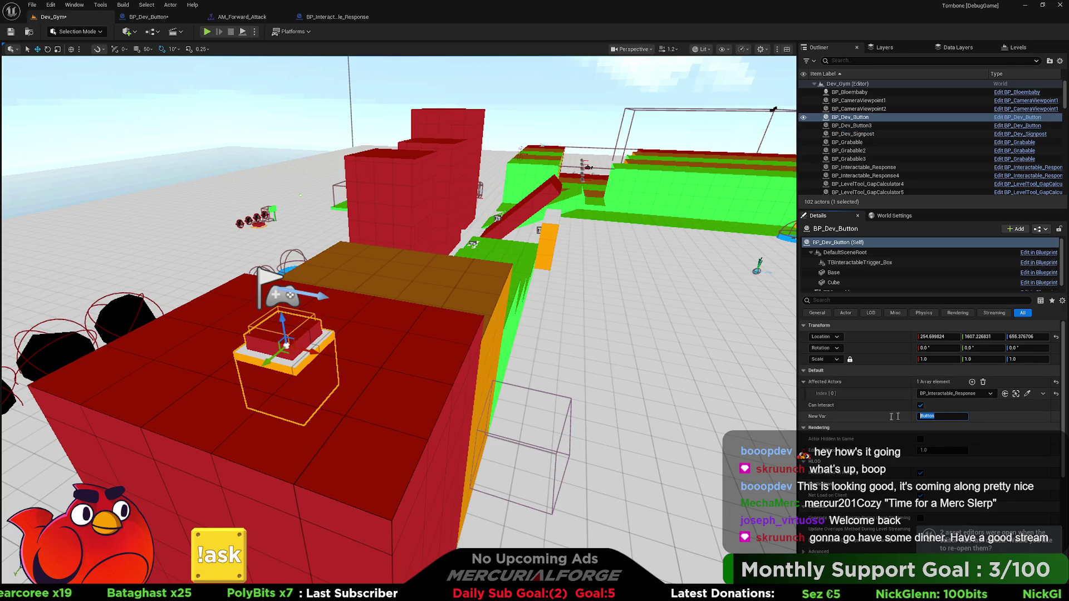
pyautogui.write('Brok')
pyautogui.press('BackSpace')
pyautogui.write('n')
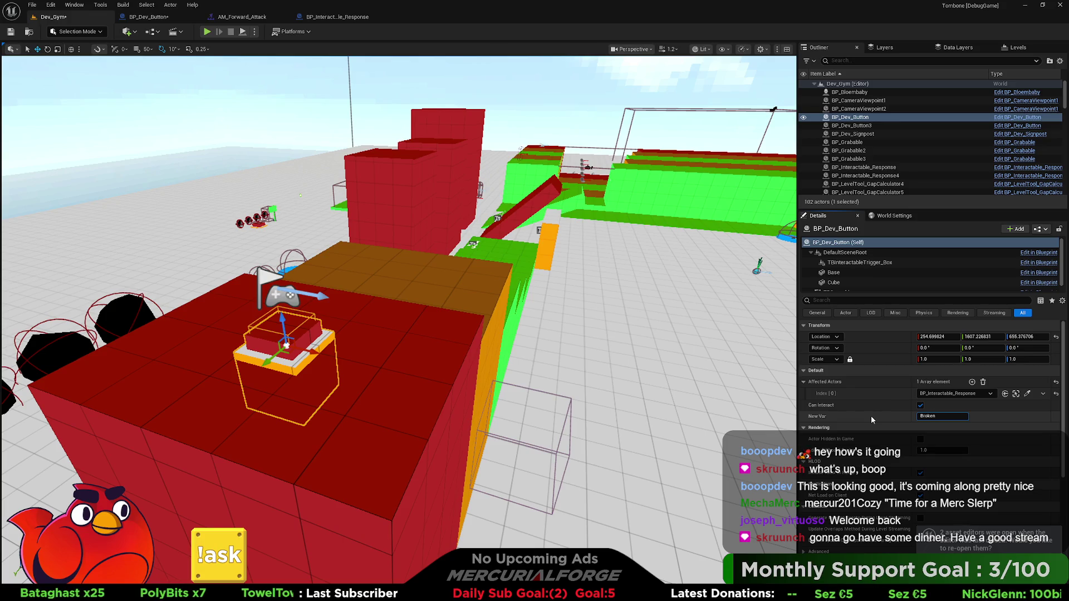
pyautogui.write(' Button')
pyautogui.press('Return')
pyautogui.click(148, 16)
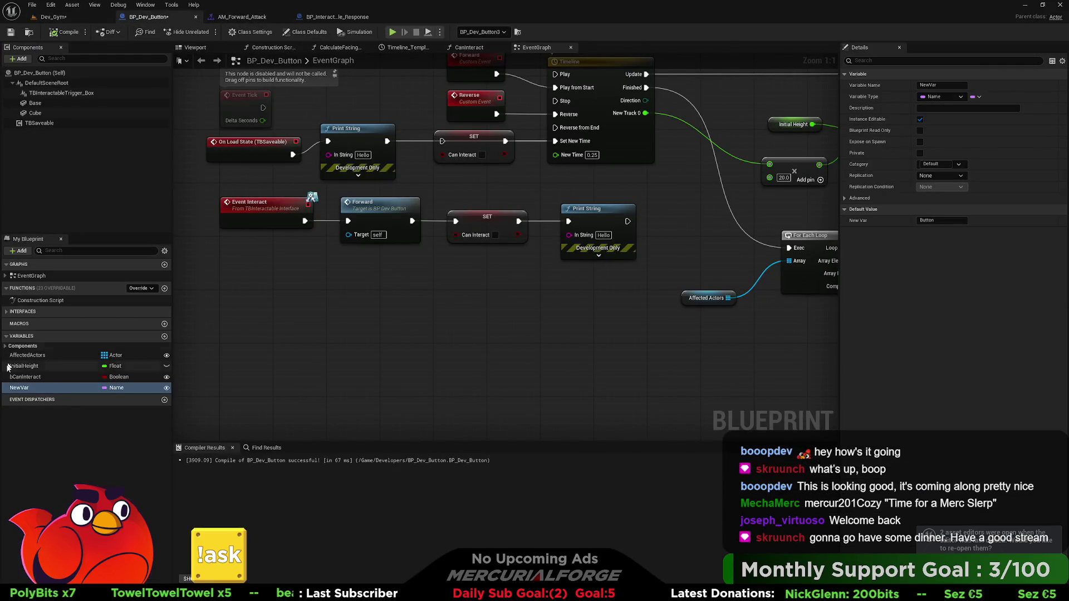
# Wire a New Var getter into the interact Print String's In String via a reroute, then recompile.
pyautogui.moveTo(14, 388)
pyautogui.mouseDown()
pyautogui.moveTo(671, 302)
pyautogui.moveTo(573, 245)
pyautogui.mouseUp()
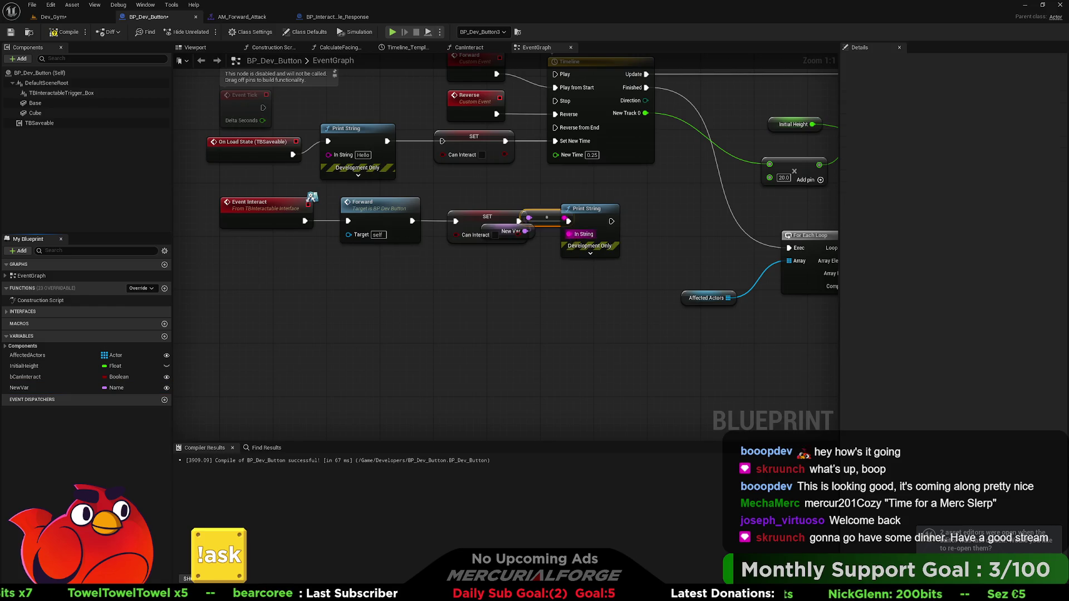
pyautogui.moveTo(502, 218)
pyautogui.mouseDown()
pyautogui.moveTo(482, 198)
pyautogui.moveTo(449, 316)
pyautogui.moveTo(409, 365)
pyautogui.mouseUp()
pyautogui.moveTo(532, 227); pyautogui.dragTo(491, 309)
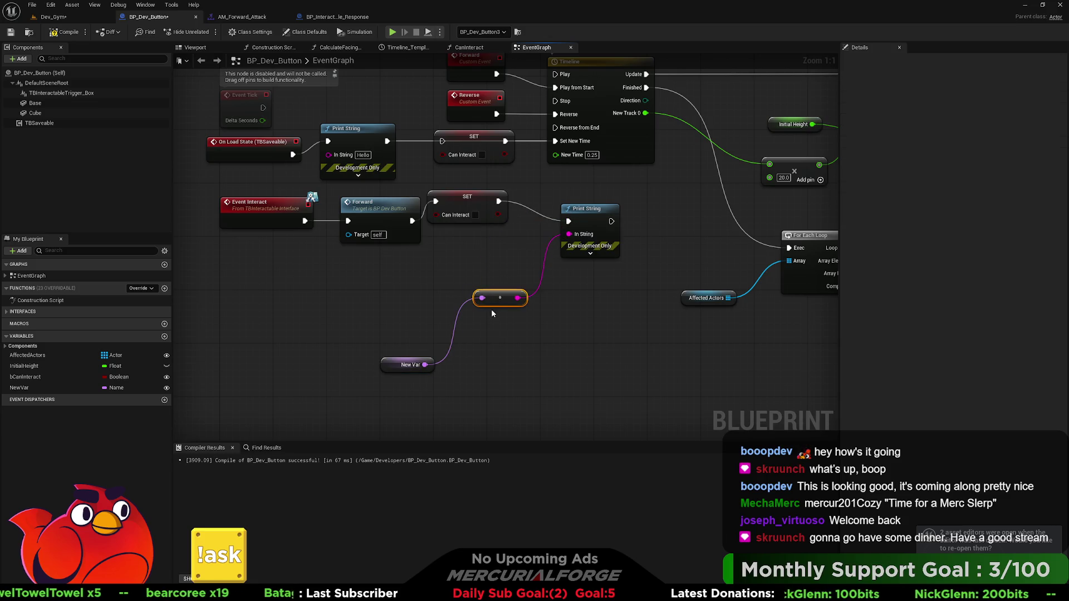
pyautogui.click(66, 32)
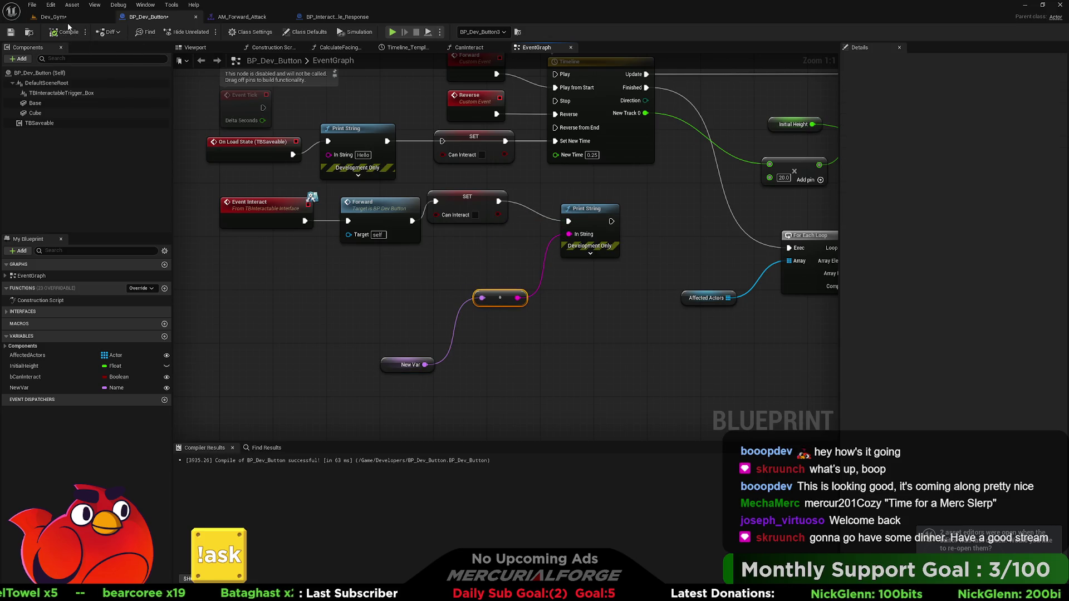
pyautogui.click(68, 18)
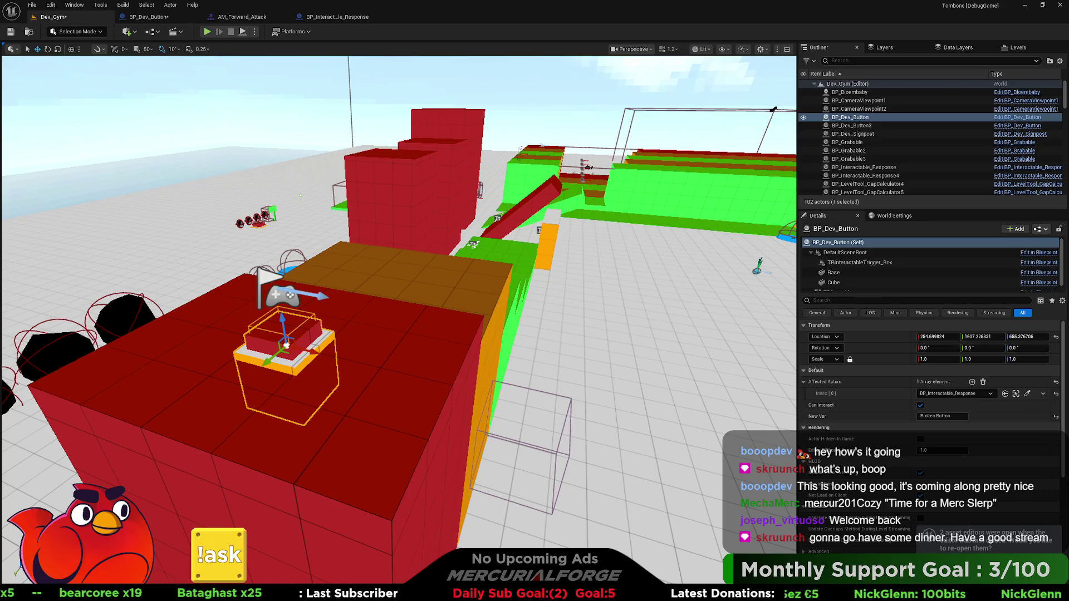
# Play From Here beside the button, walk onto the pad to print 'Button A', then stop.
pyautogui.rightClick(381, 340)
pyautogui.click(410, 332)
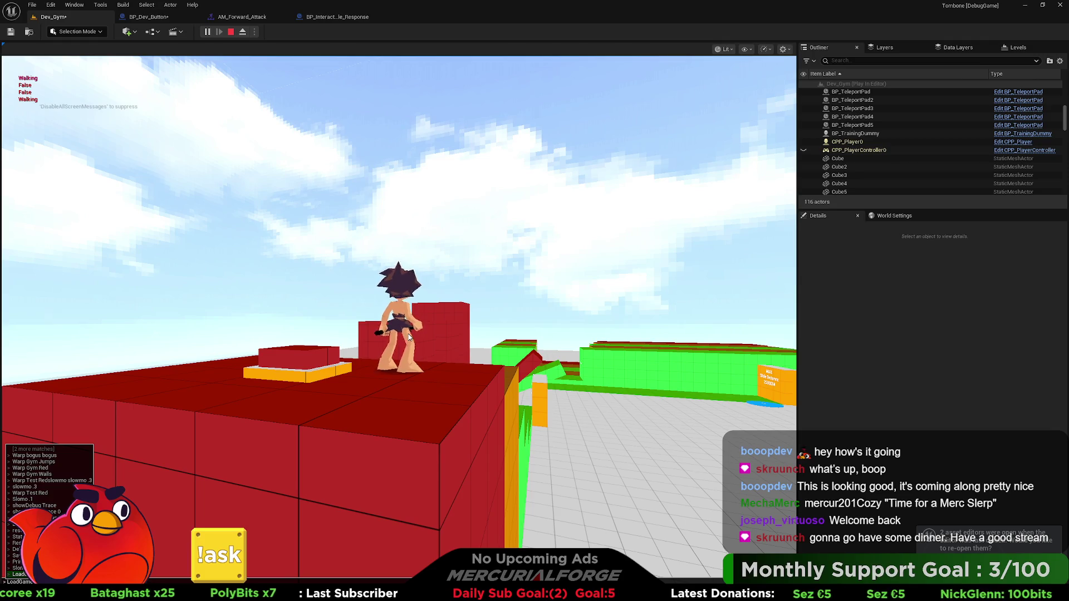
pyautogui.click(409, 337)
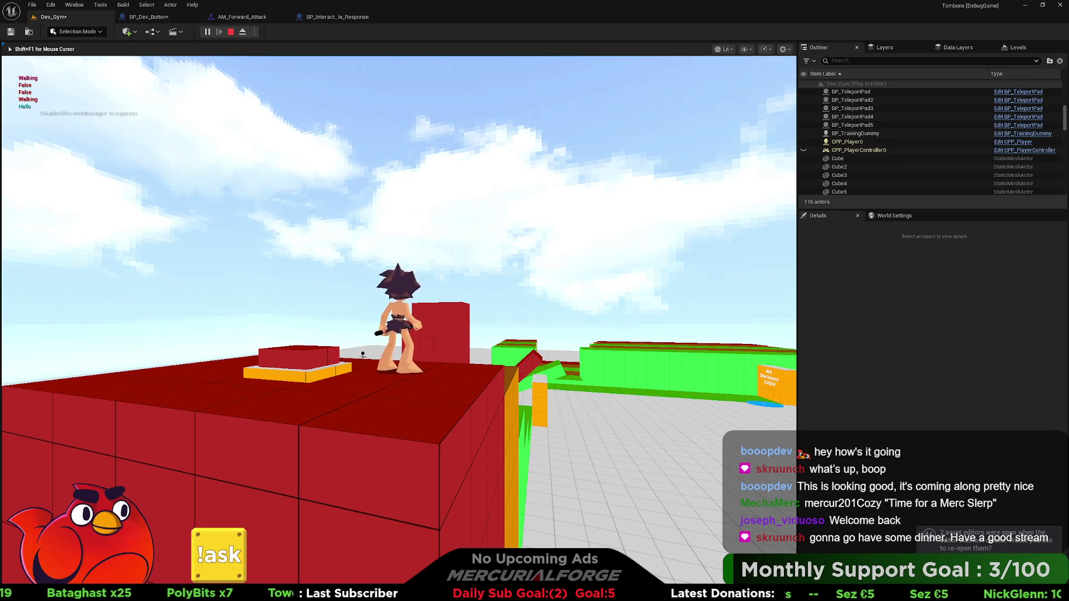
pyautogui.press('a')
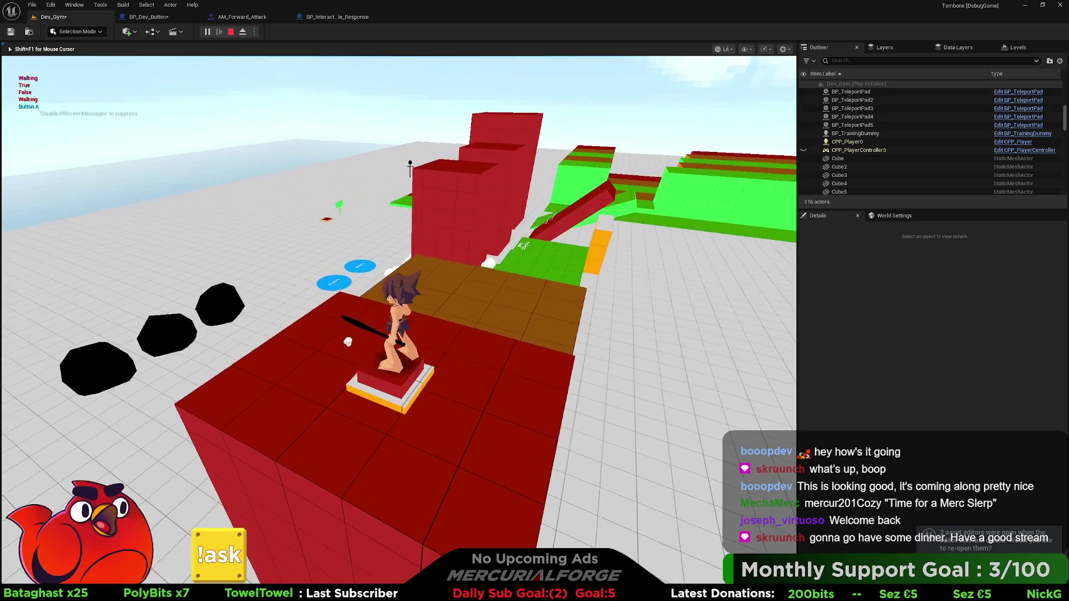
pyautogui.press('w')
pyautogui.press('space')
pyautogui.press('s')
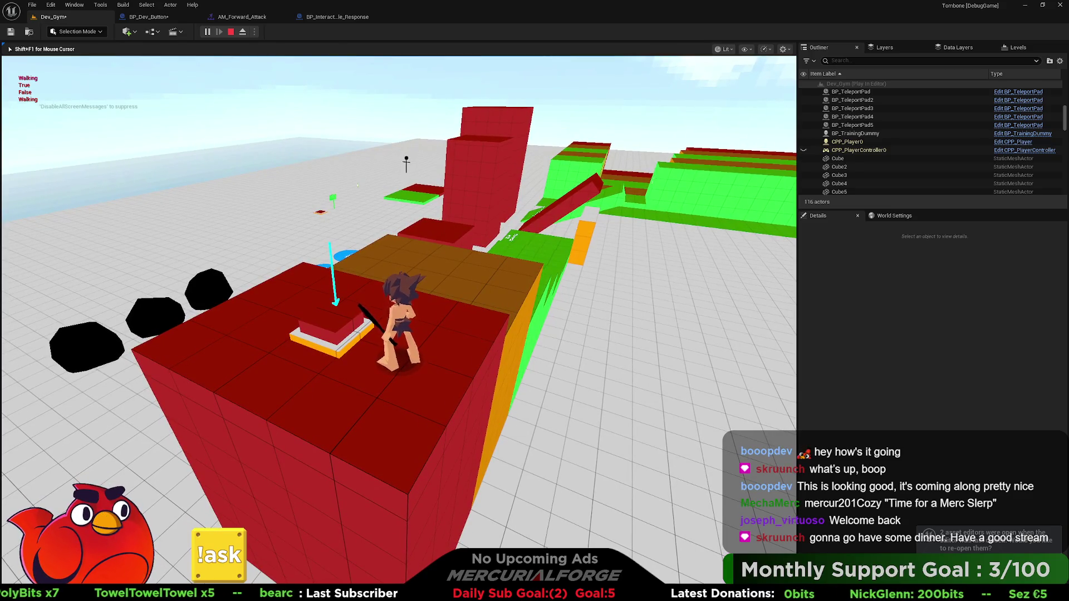
pyautogui.press('Escape')
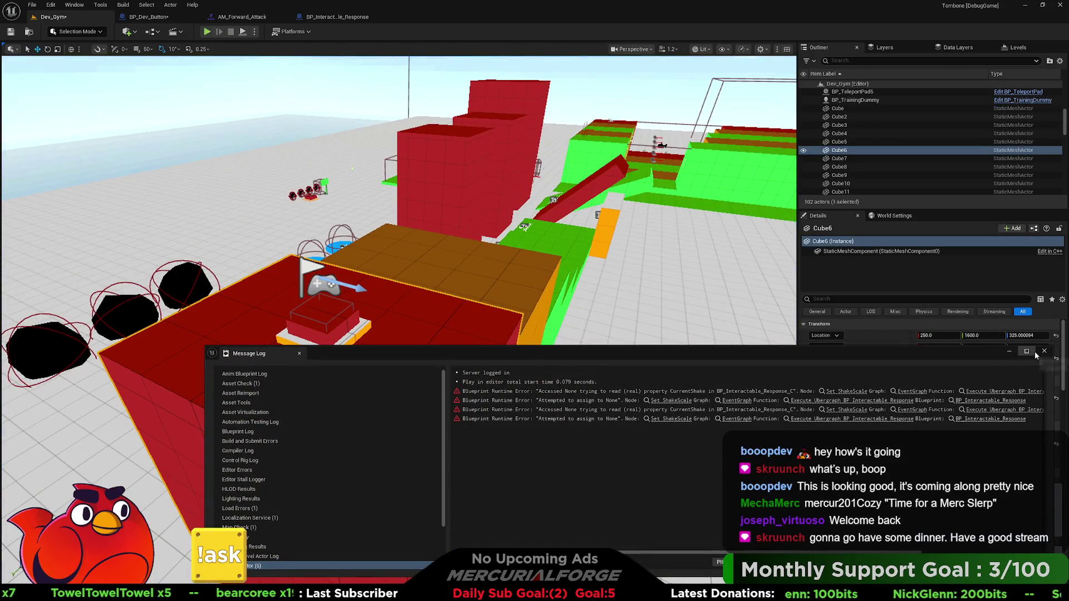
# Dismiss the error log and start Play From Here on the big red block.
pyautogui.click(1044, 351)
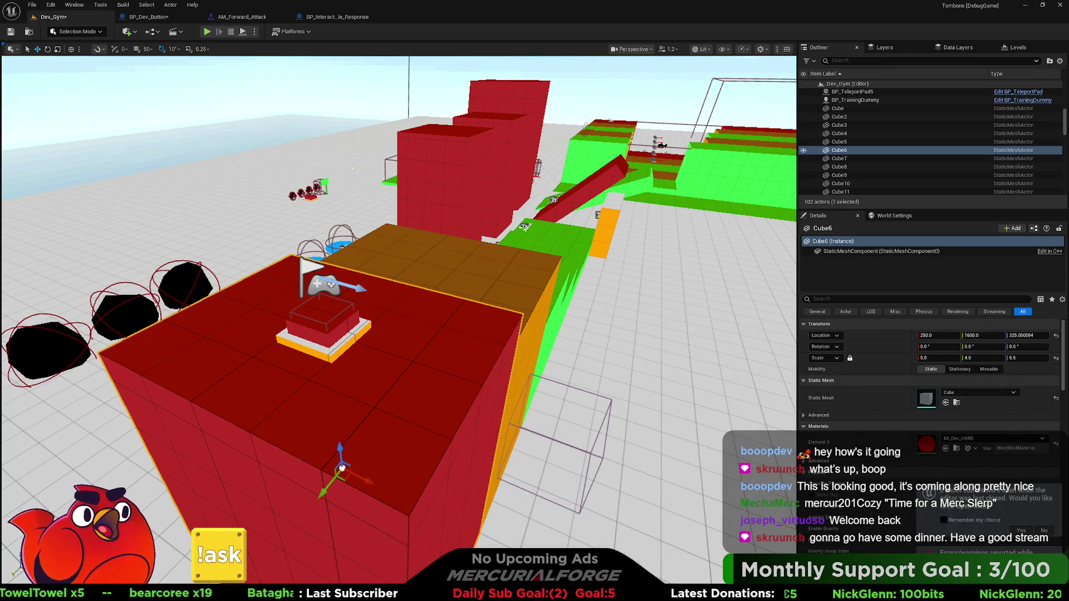
pyautogui.click(322, 332)
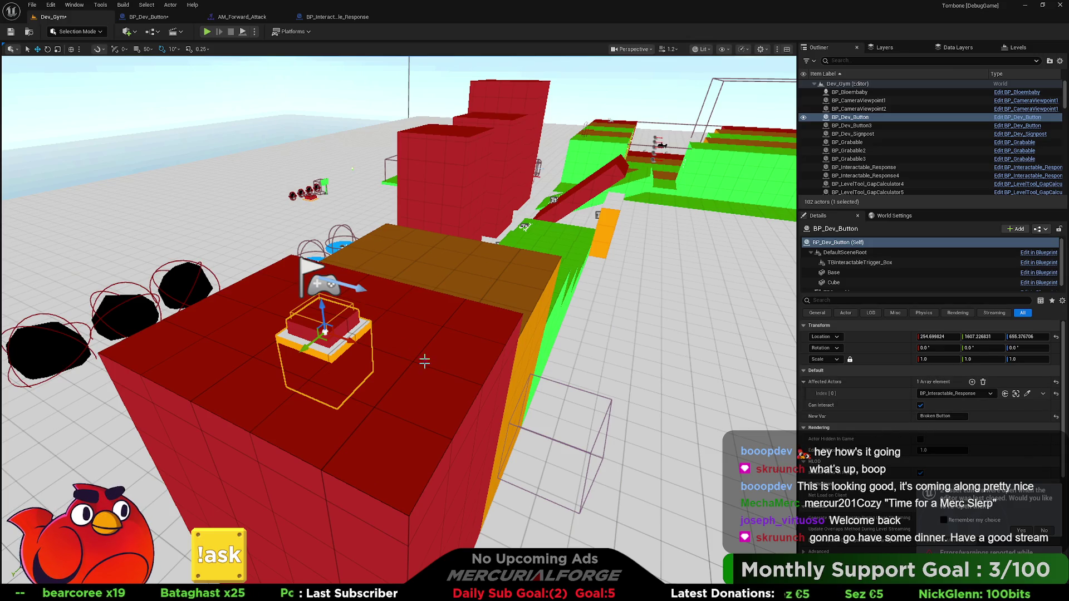
pyautogui.rightClick(410, 346)
pyautogui.click(451, 339)
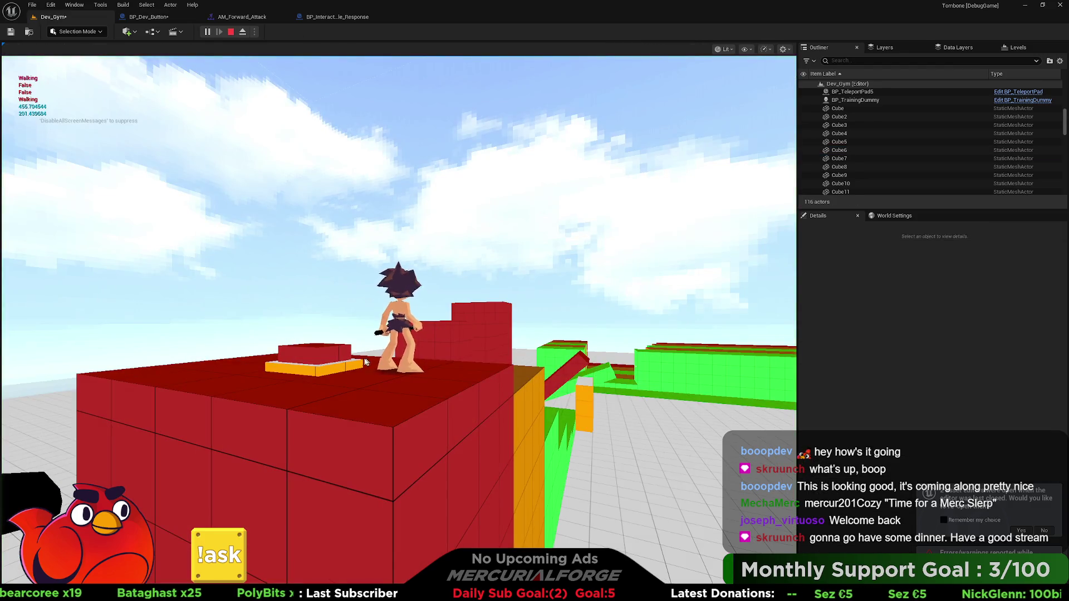
pyautogui.click(243, 32)
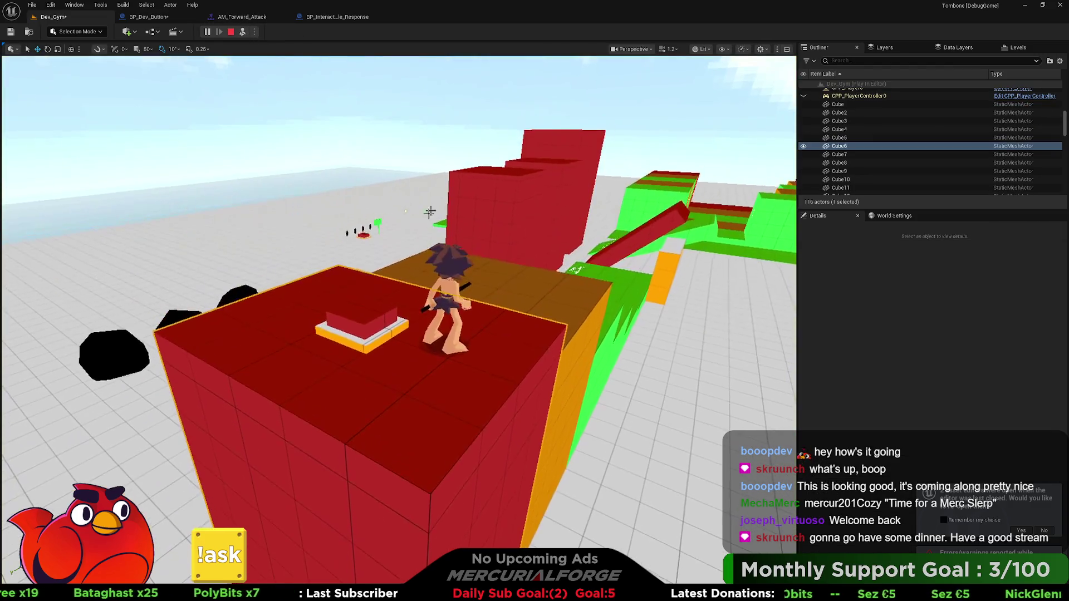
pyautogui.click(242, 31)
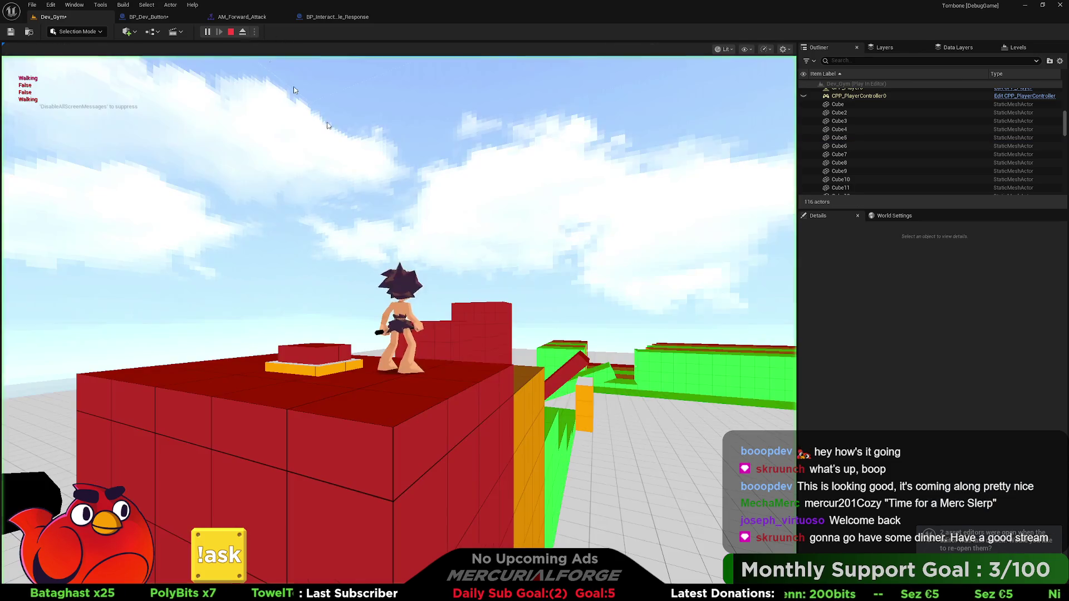
pyautogui.click(467, 280)
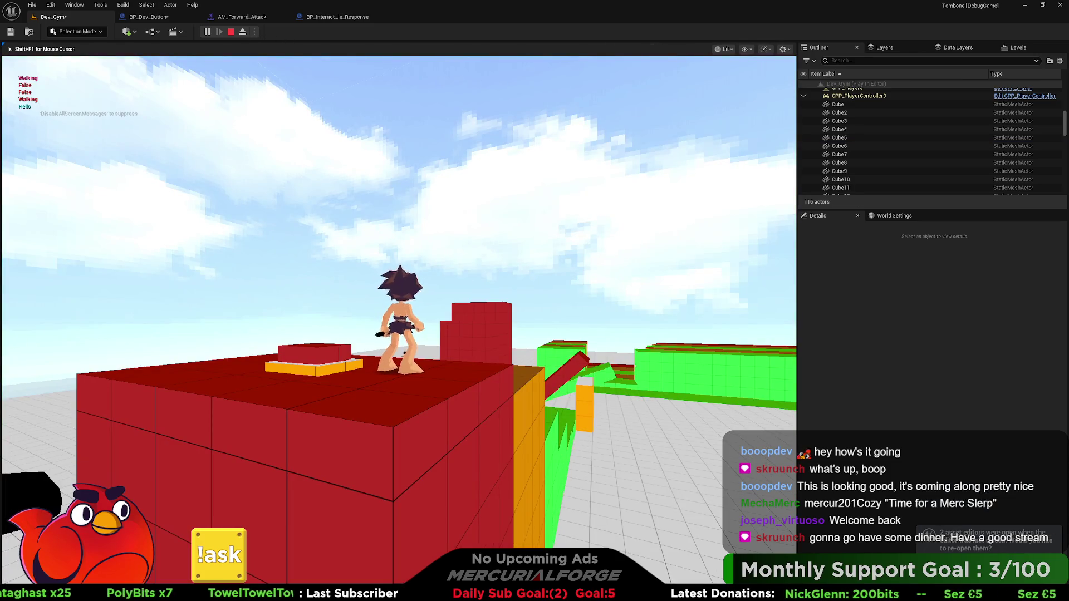
pyautogui.hotkey('shift', 'F1')
# Eject to a free camera, compare BP_Dev_Button and BP_Dev_Button3, then repossess the player.
pyautogui.click(243, 32)
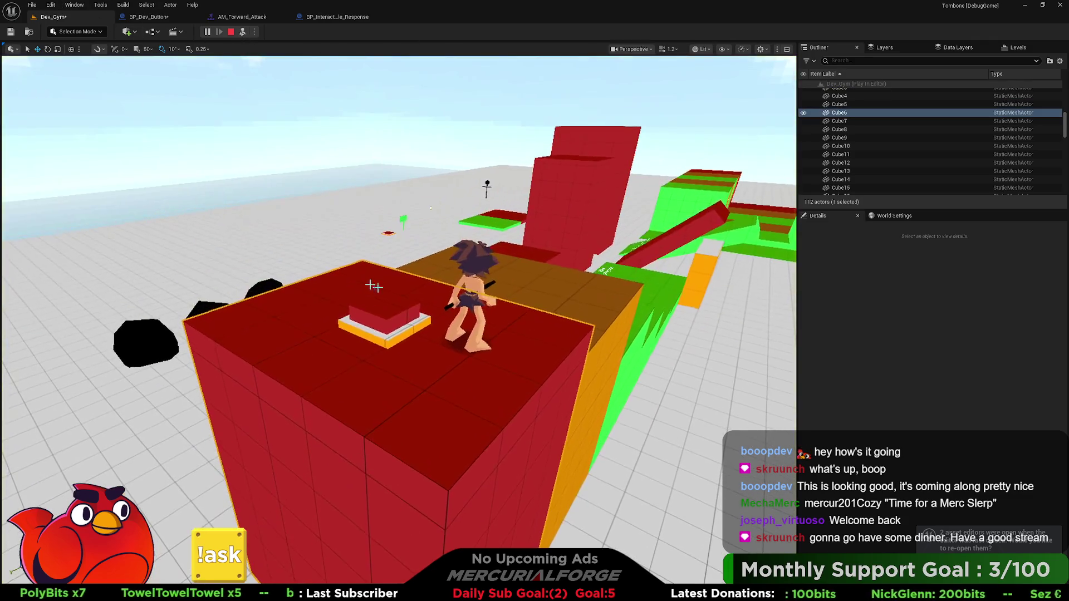
pyautogui.click(376, 304)
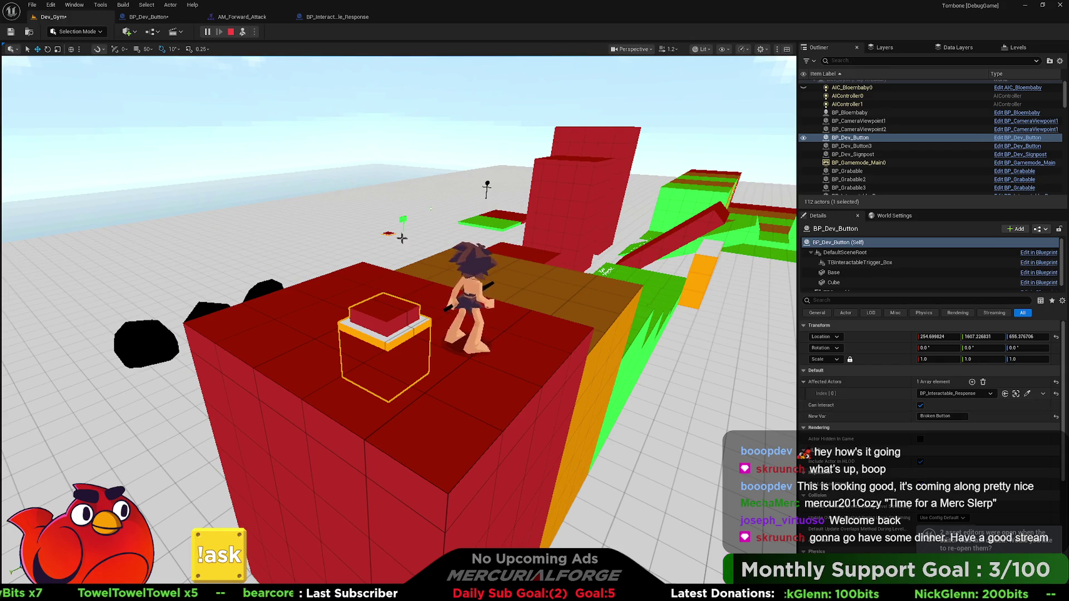
pyautogui.press('Down')
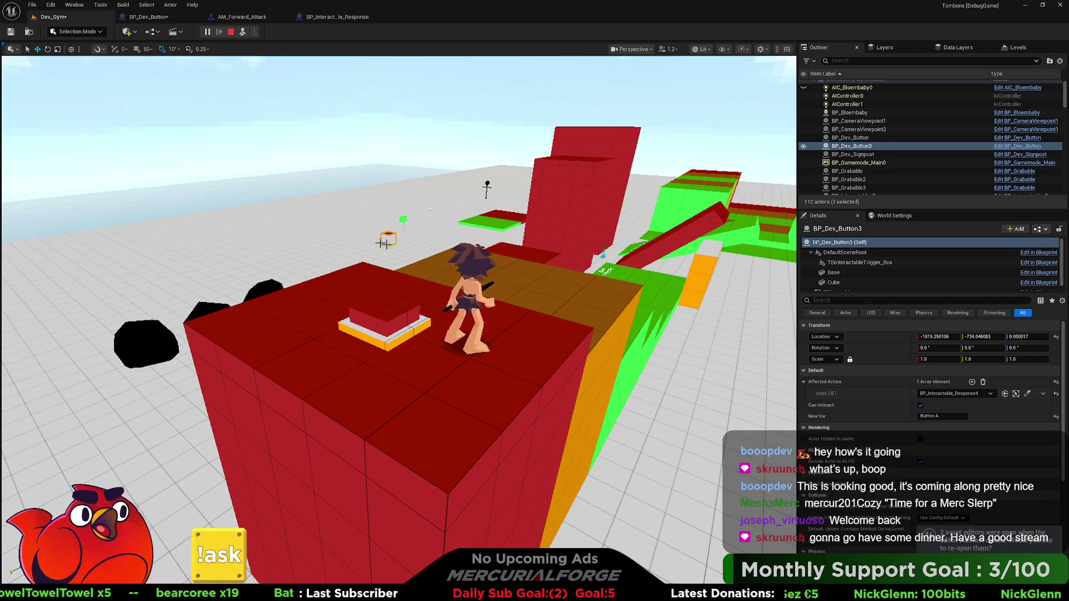
pyautogui.press('Up')
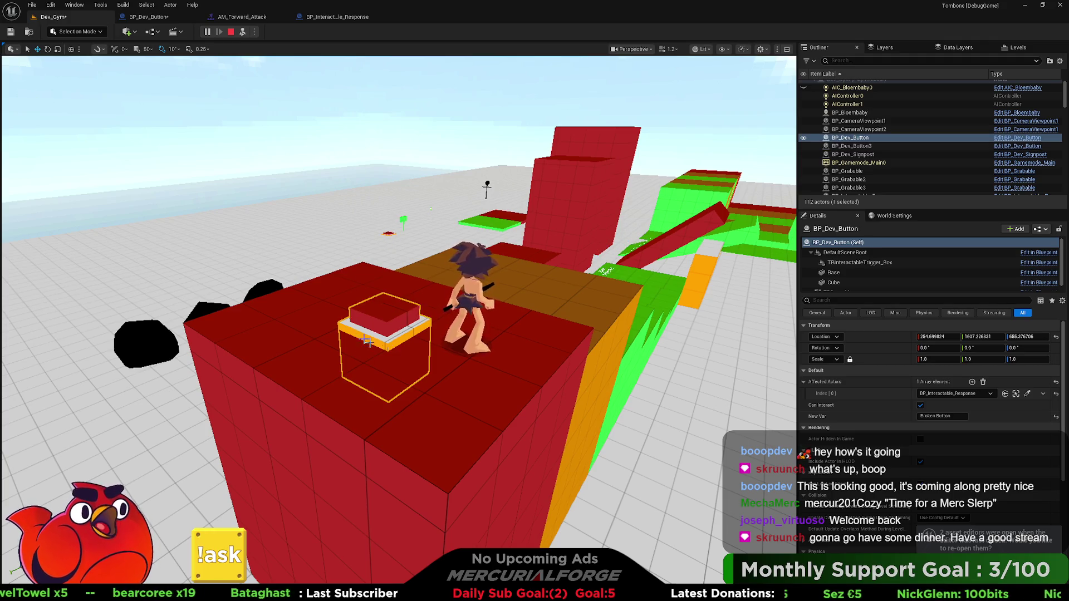
pyautogui.press('F8')
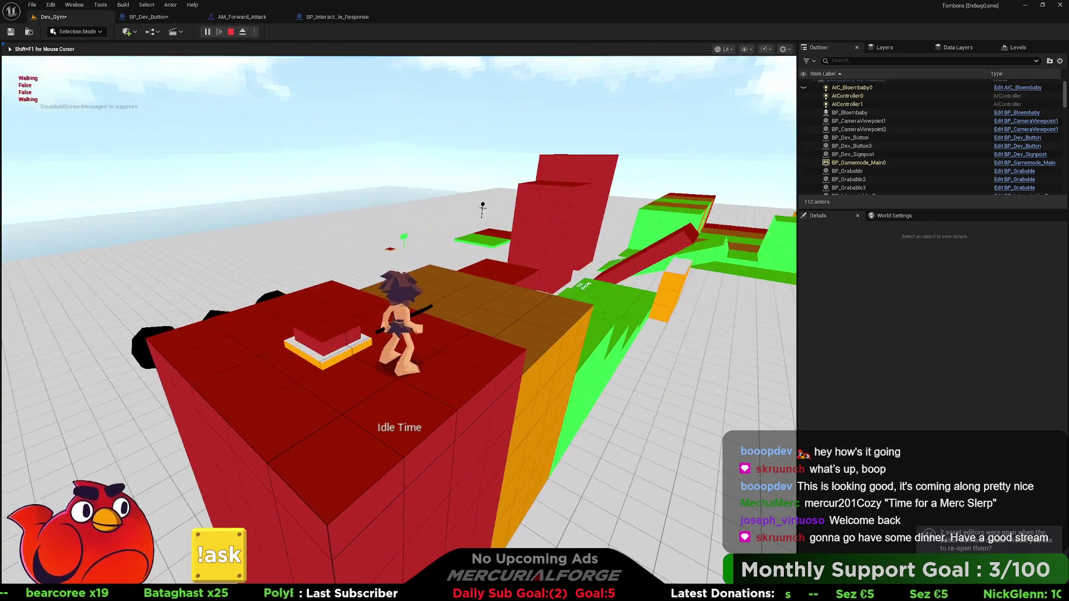
# Walk the character onto the pressure plate to print 'Broken Button', inspect the button, and stop.
pyautogui.click(398, 321)
pyautogui.press('space')
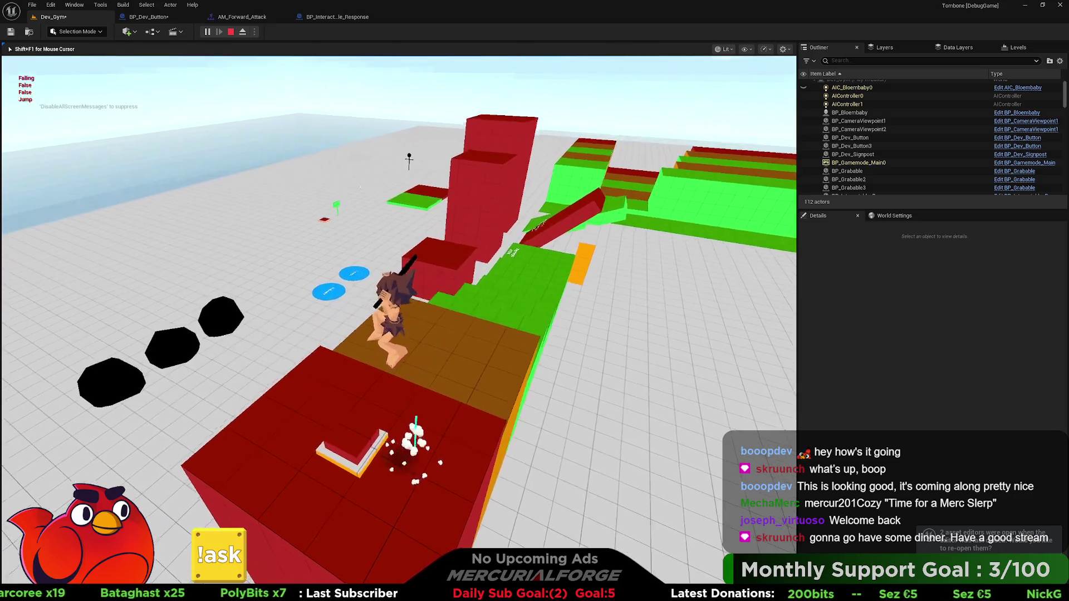
pyautogui.press('d')
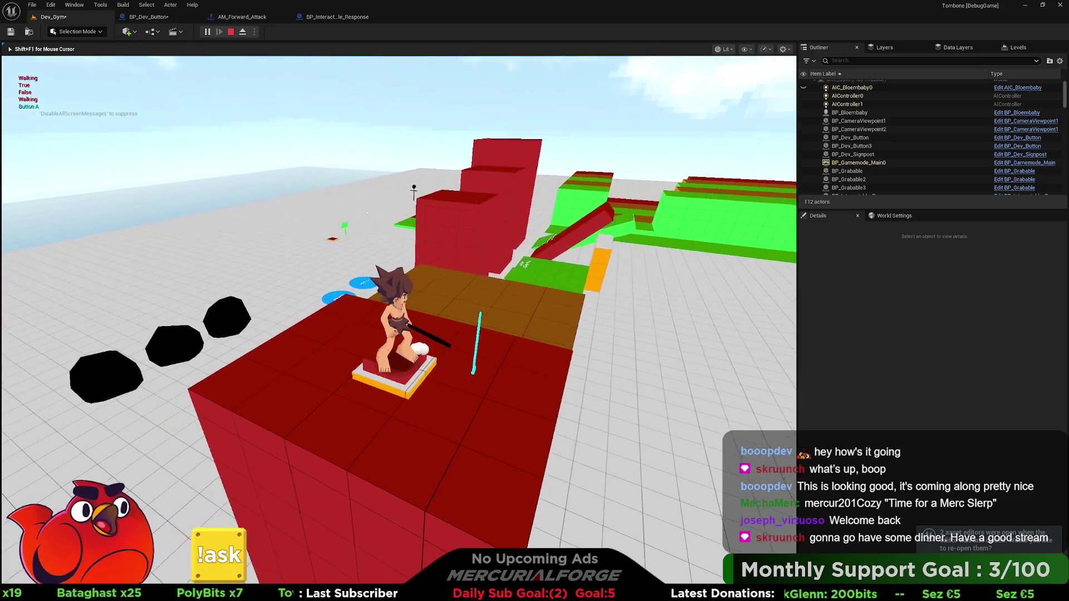
pyautogui.press('w')
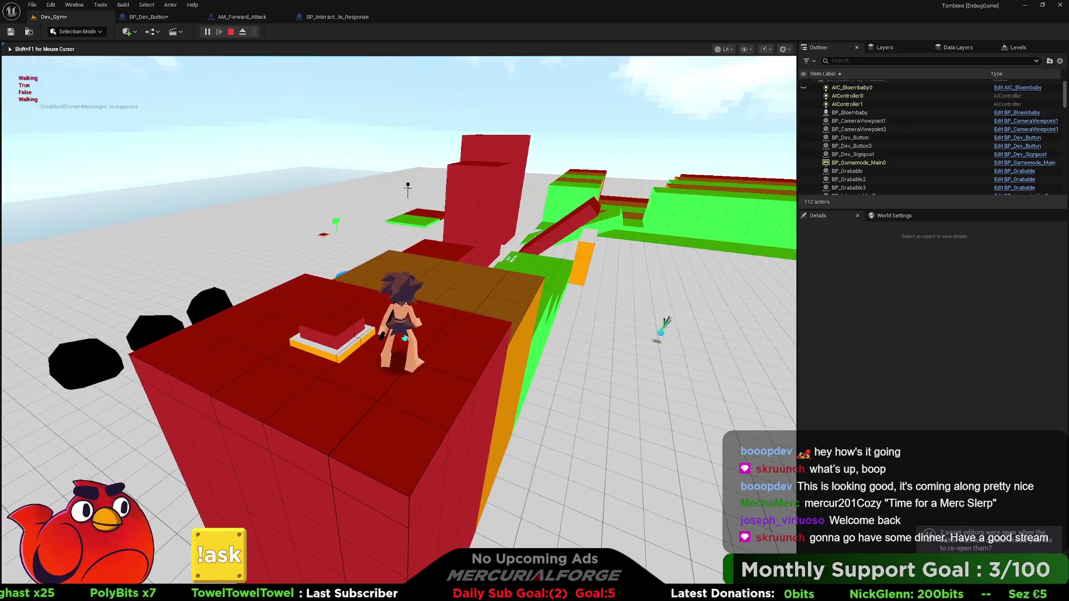
pyautogui.hotkey('shift', 'F1')
pyautogui.click(242, 32)
pyautogui.click(334, 334)
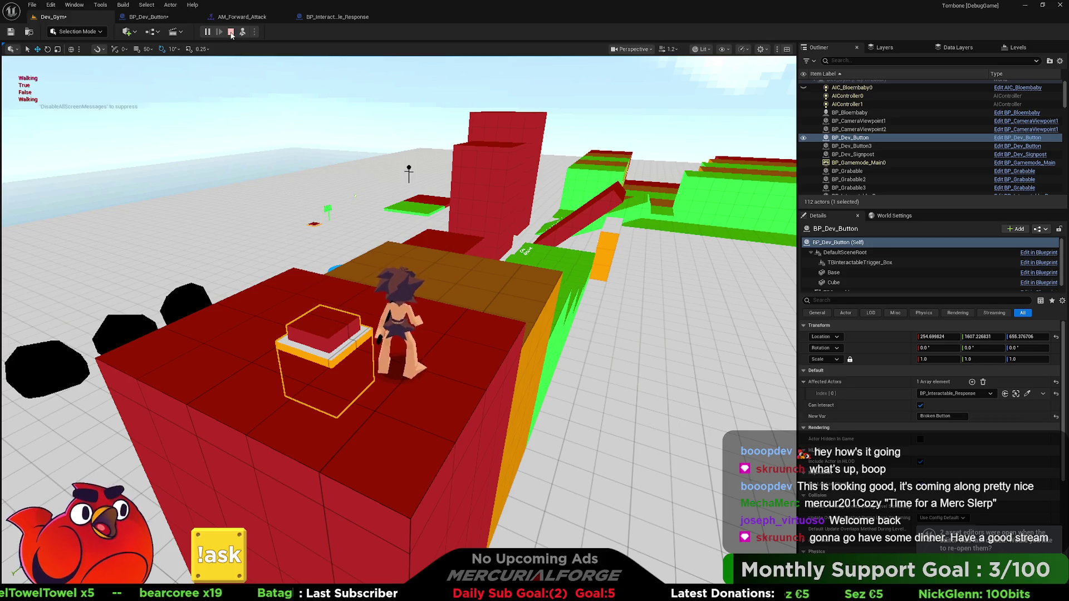
pyautogui.click(230, 32)
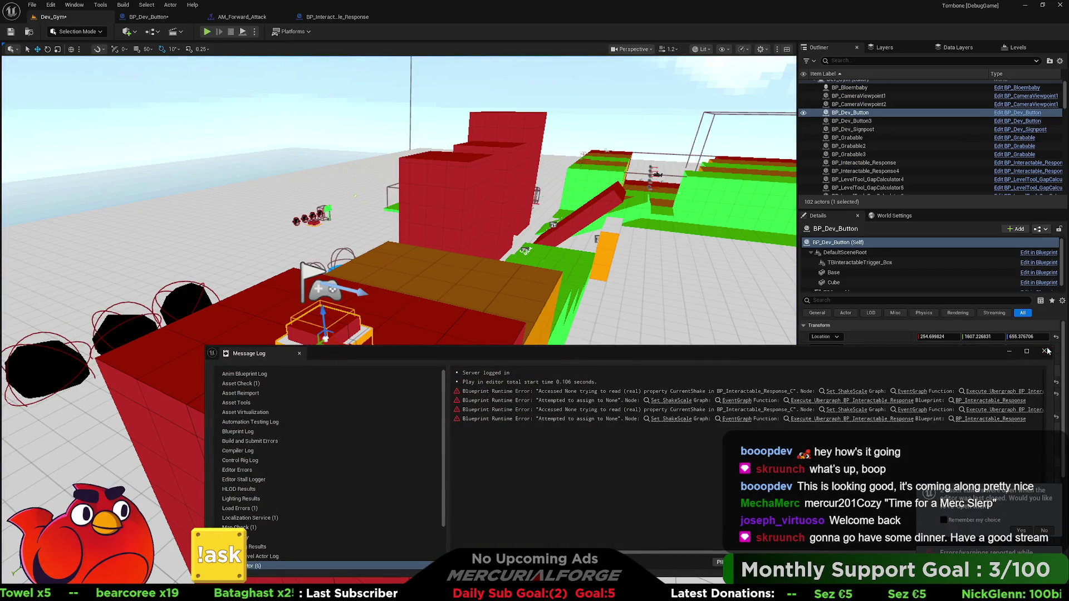
# Replay the level briefly from the red block, stop it, and close the error log.
pyautogui.click(1044, 351)
pyautogui.rightClick(423, 372)
pyautogui.click(439, 362)
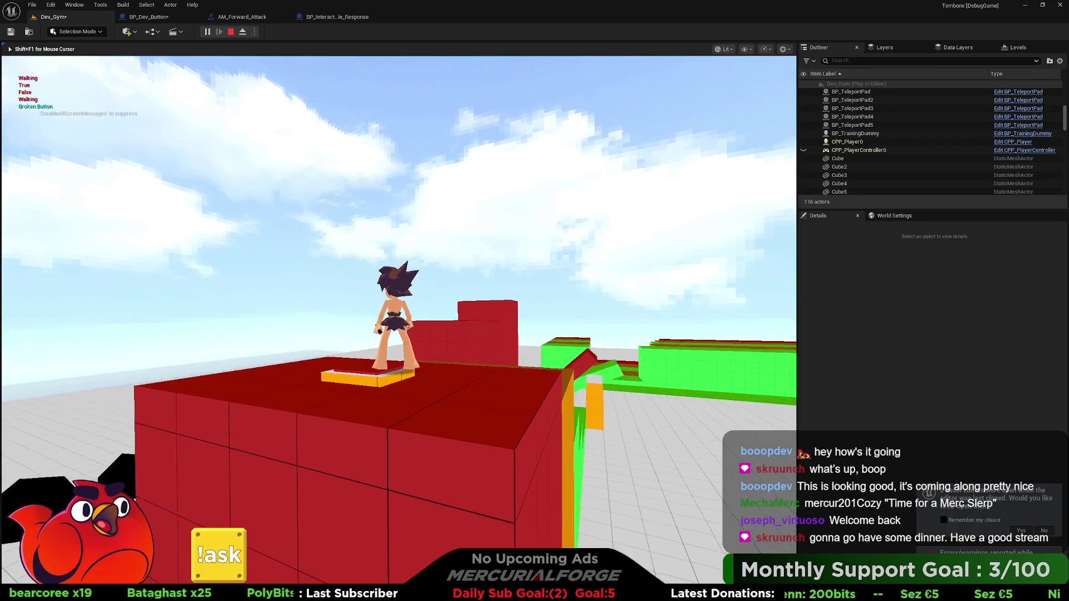
pyautogui.press('Escape')
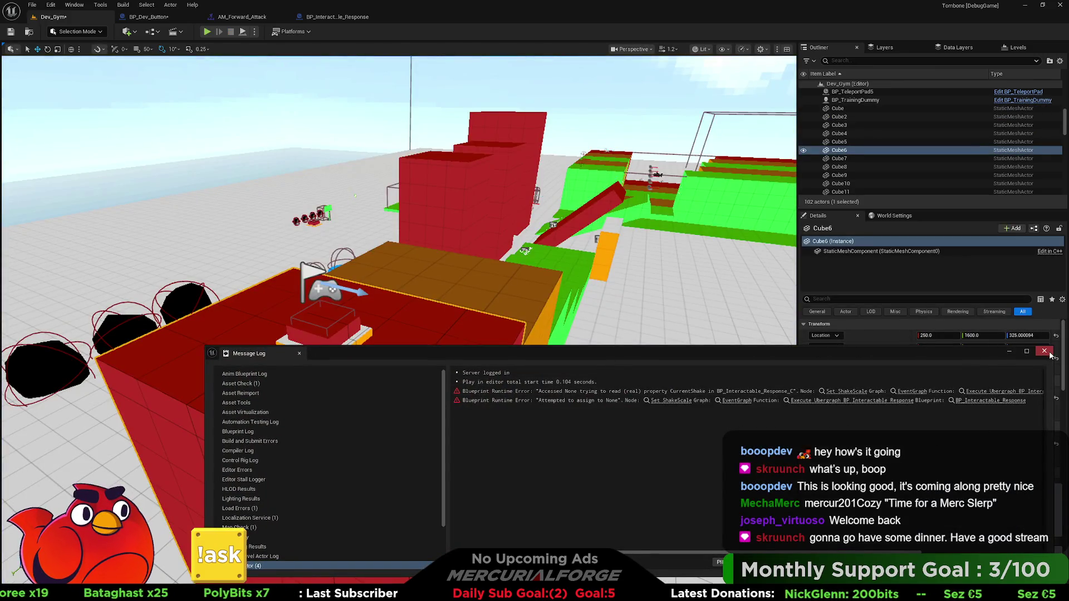
pyautogui.click(1044, 351)
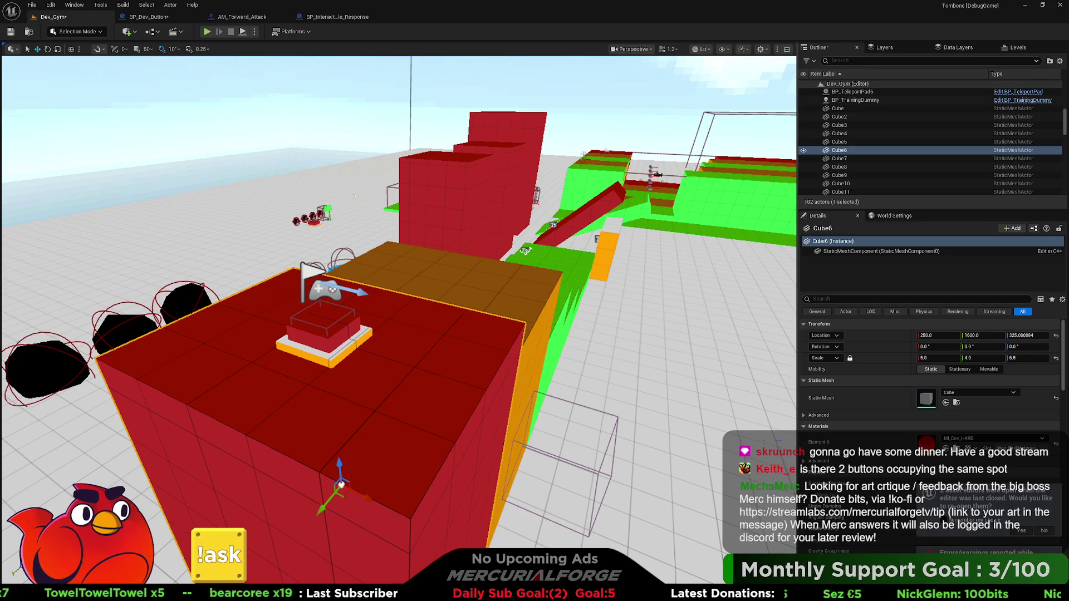
# Filter the Outliner to 'Dev_Button' and compare the BP_Dev_Button and BP_Dev_Button3 actors.
pyautogui.click(338, 346)
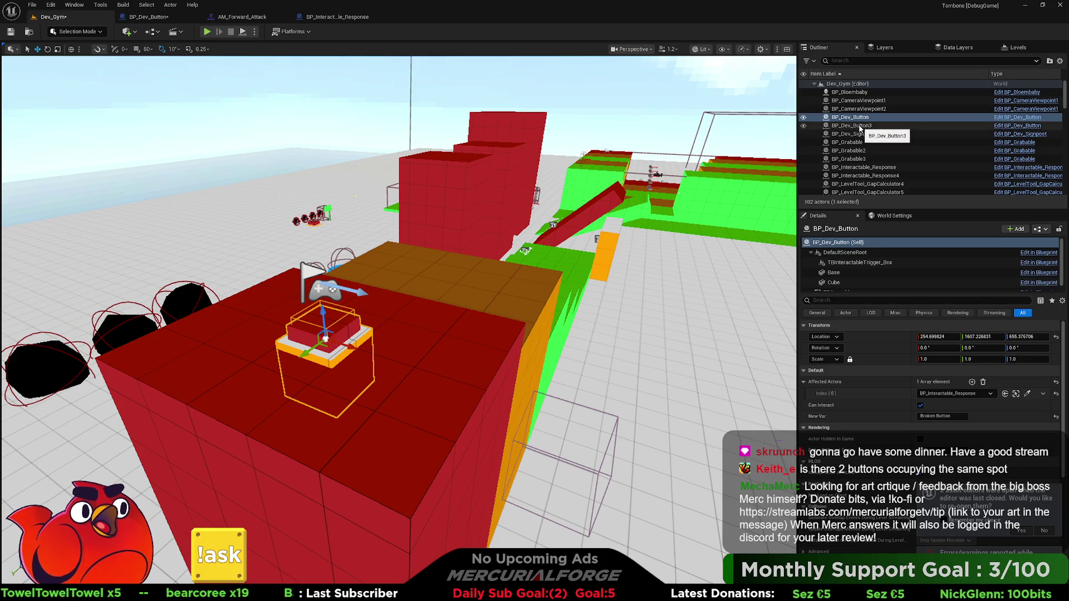
pyautogui.click(881, 61)
pyautogui.write('d')
pyautogui.press('BackSpace')
pyautogui.write('Dev')
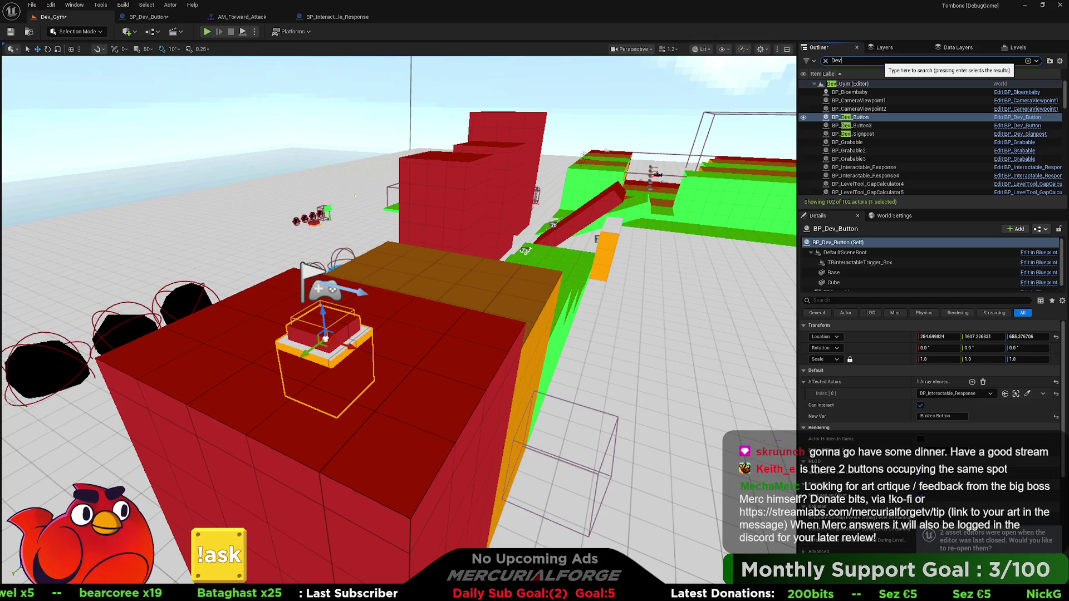
pyautogui.write('_Button')
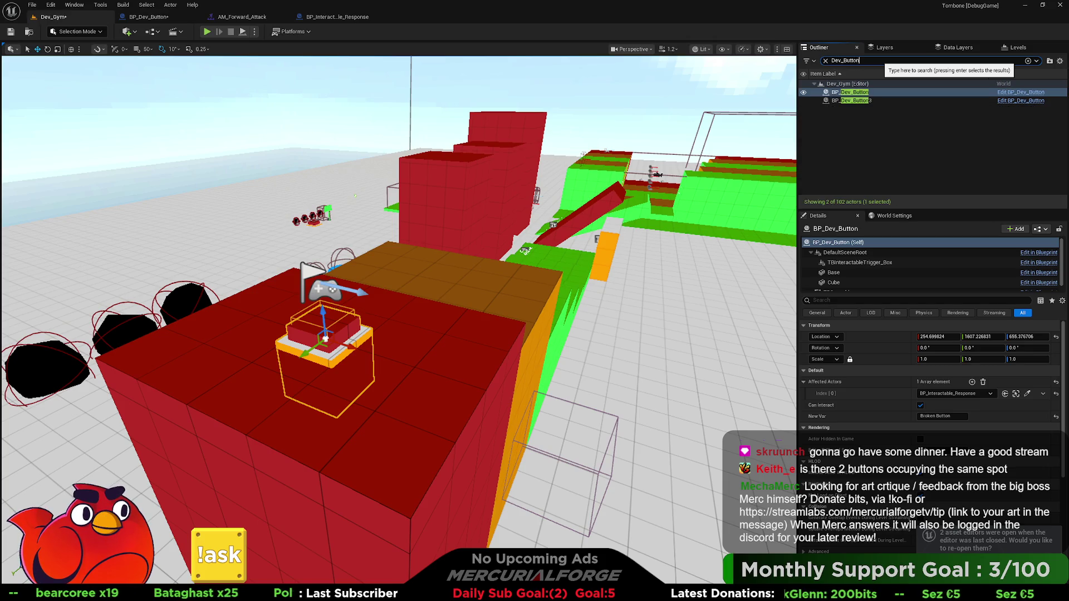
pyautogui.click(851, 100)
pyautogui.click(855, 93)
pyautogui.click(852, 100)
pyautogui.click(852, 92)
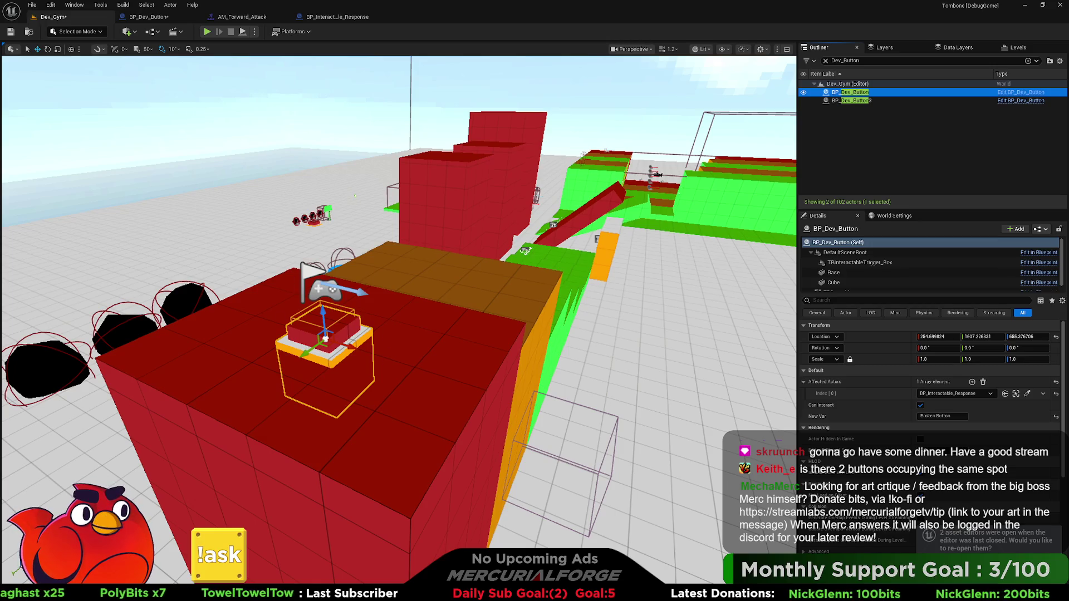
# Inspect the AffectedActors variable in BP_Dev_Button and save the Blueprint.
pyautogui.click(147, 17)
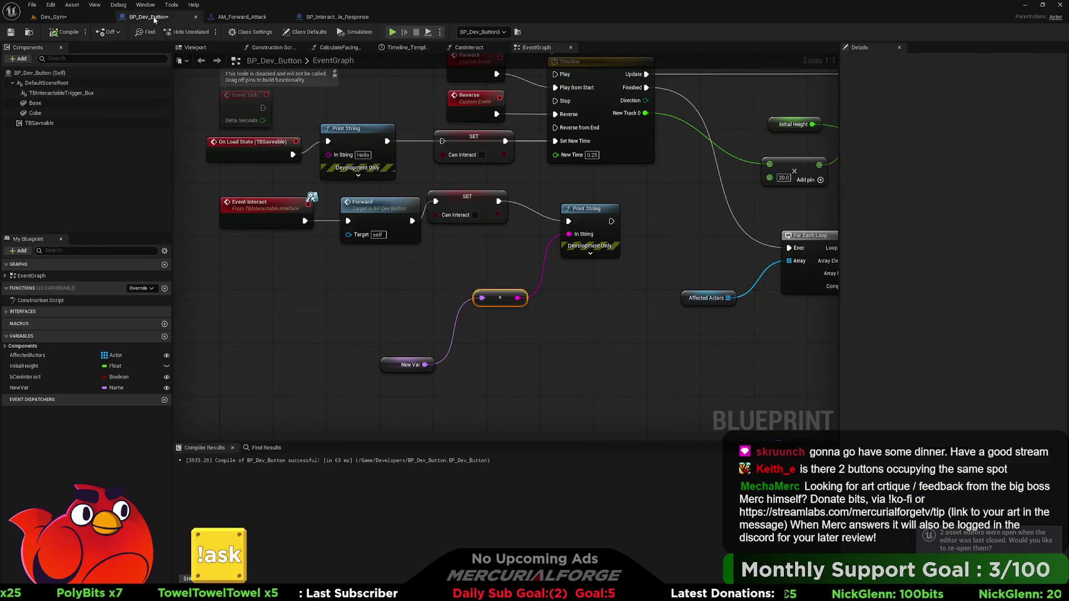
pyautogui.click(61, 356)
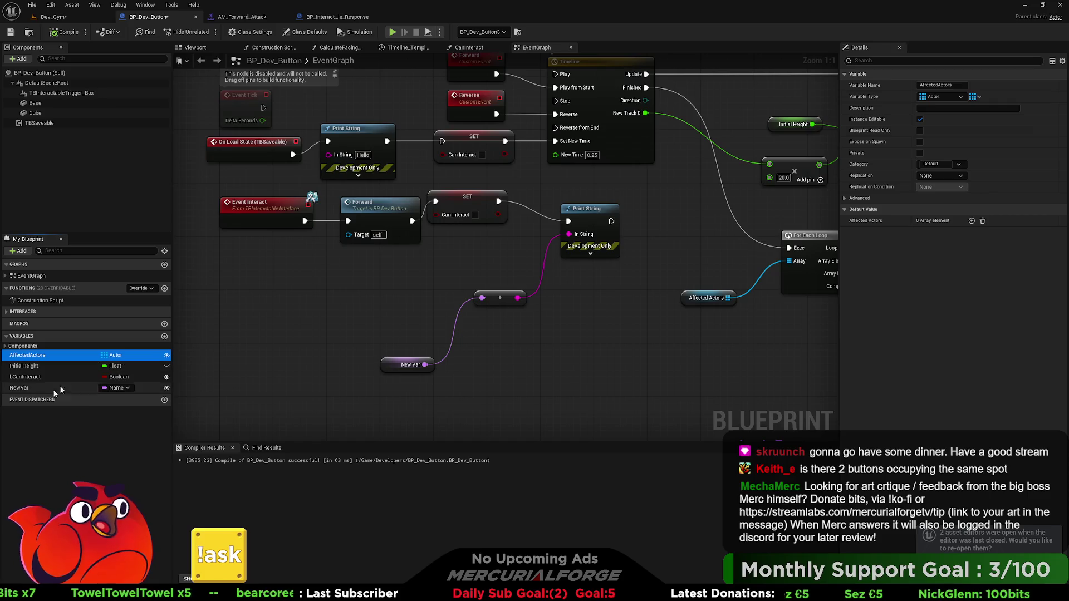
pyautogui.click(10, 32)
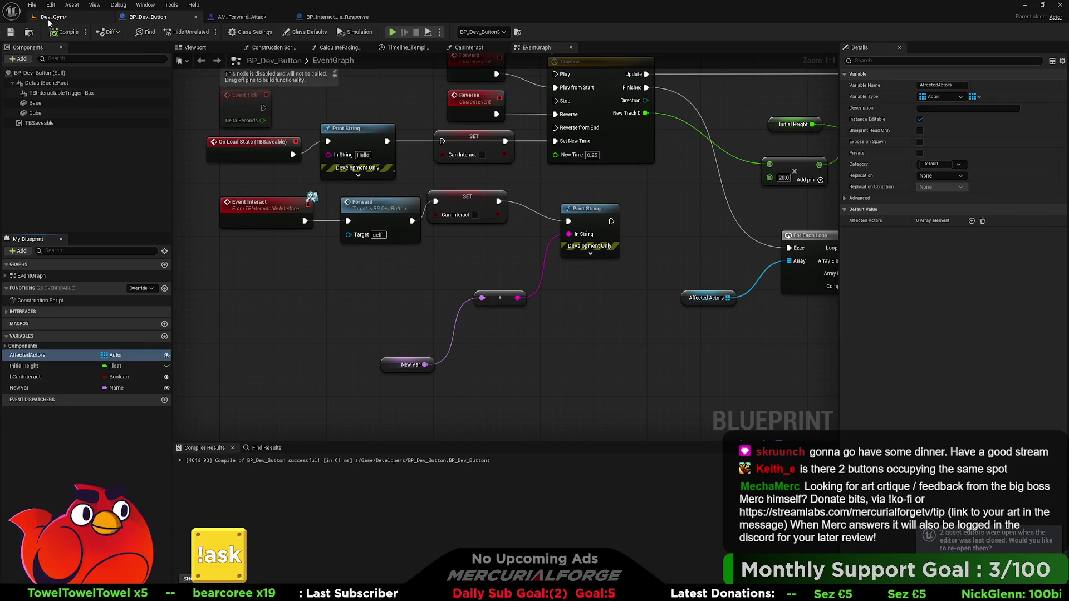
pyautogui.click(54, 17)
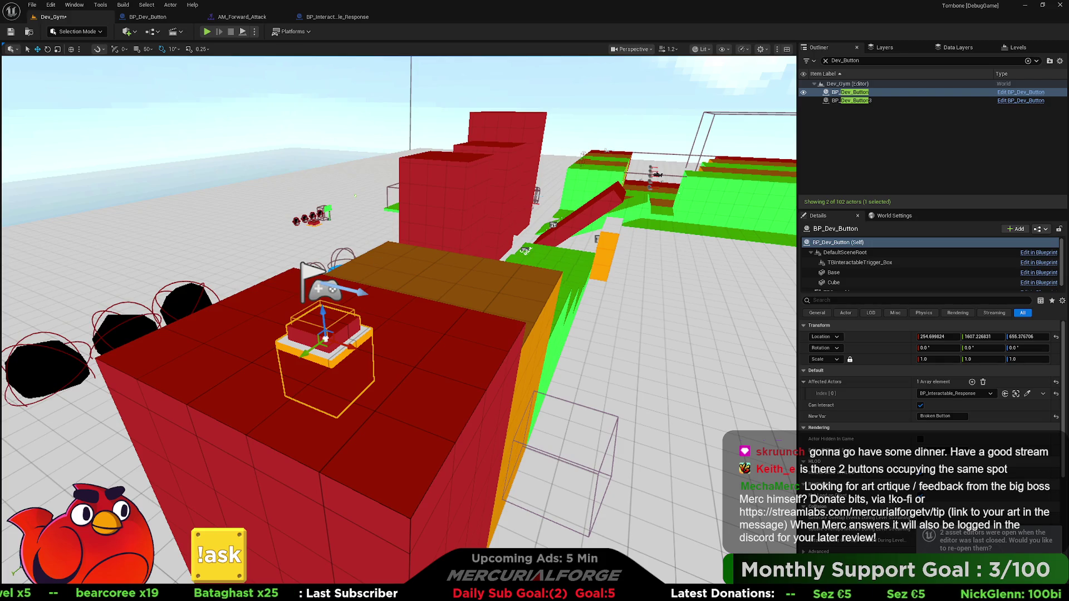
# Switch to the BP_Dev_Button Blueprint editor to show its EventGraph.
pyautogui.click(155, 20)
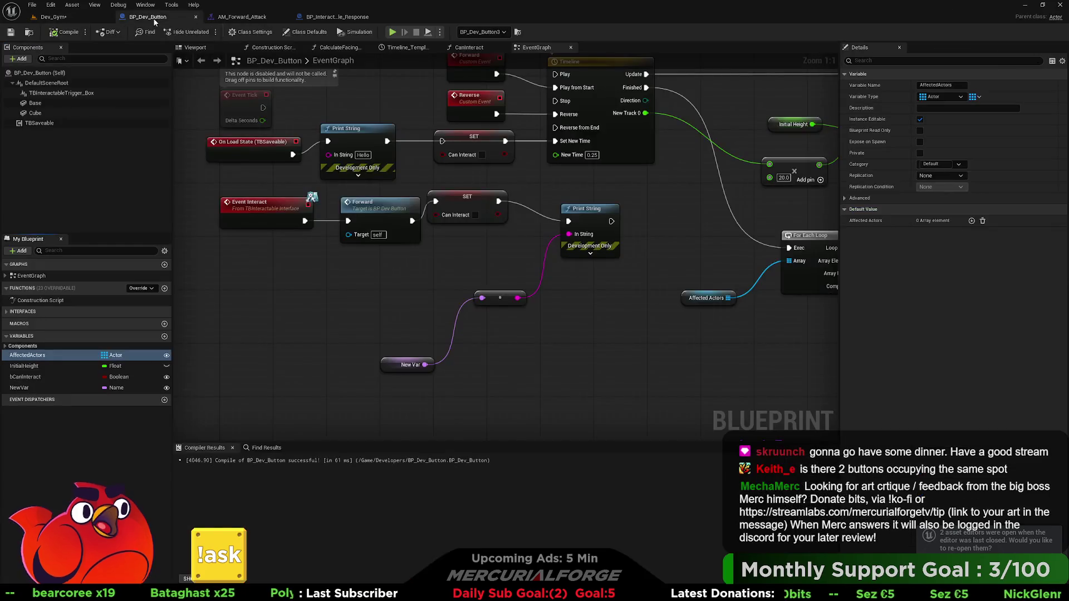
# Add a Draw Screen Text Debug Location node, found by searching 'tombone', to the event graph.
pyautogui.moveTo(298, 291); pyautogui.dragTo(383, 292)
pyautogui.rightClick(383, 292)
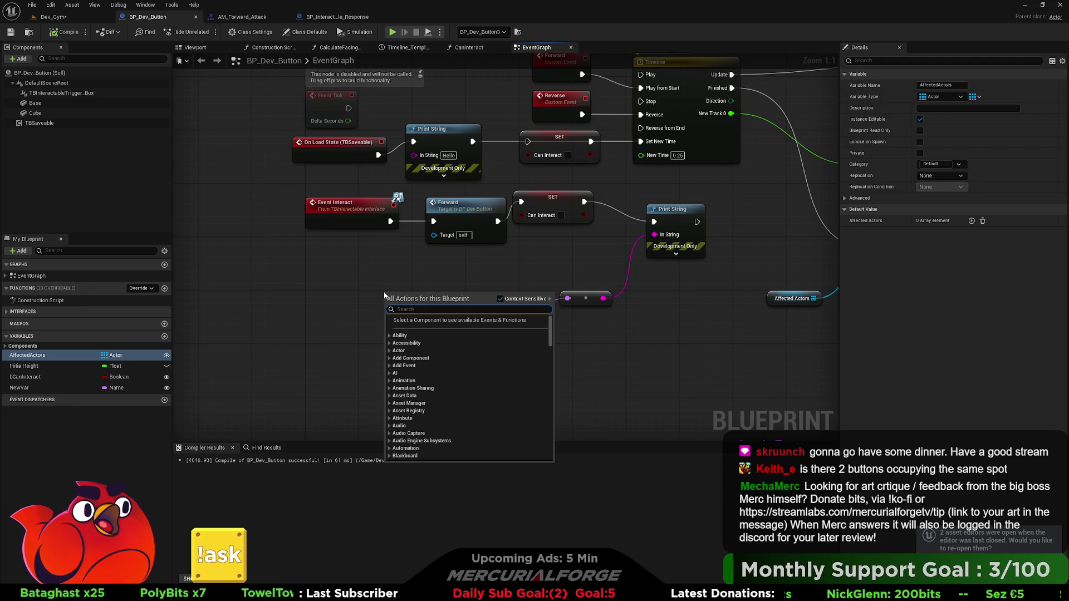
pyautogui.write('tombone')
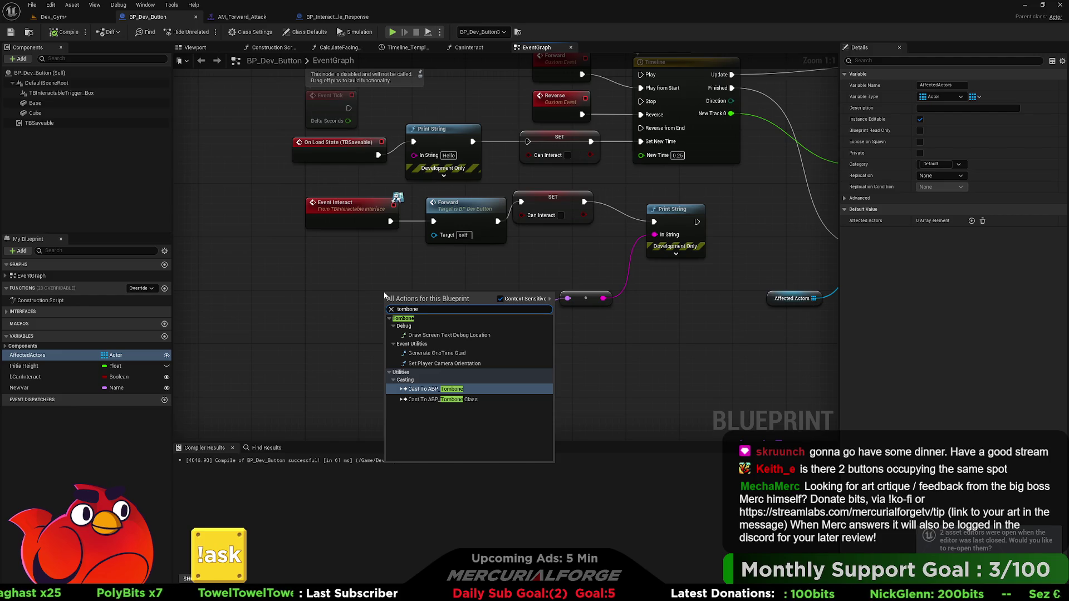
pyautogui.click(449, 336)
pyautogui.moveTo(443, 298); pyautogui.dragTo(436, 277)
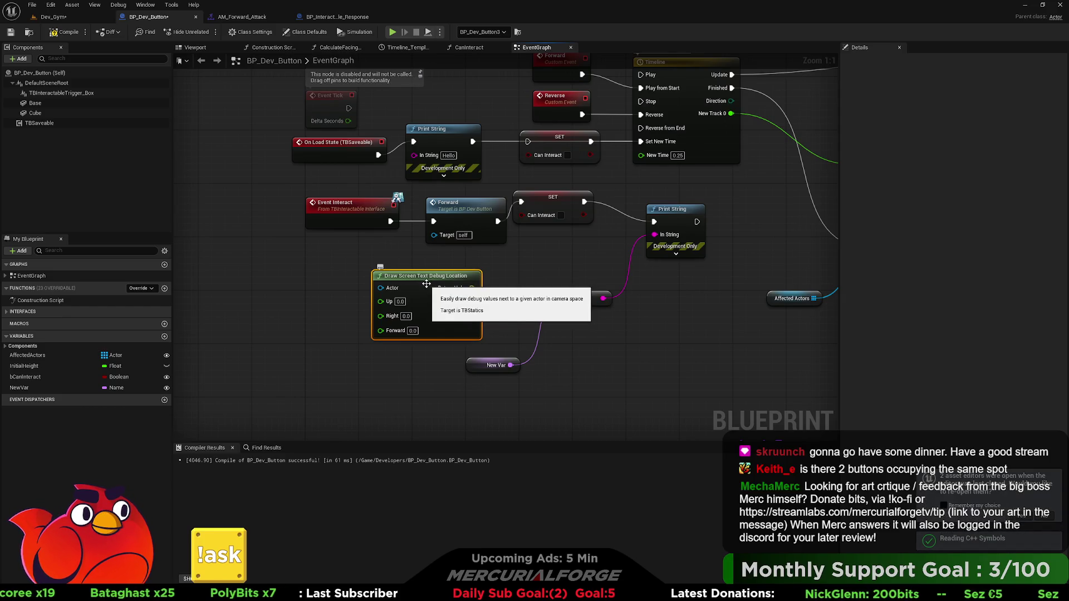
# Read the function's C++ definition in Rider's TBStatics.h, then return to the Unreal graph.
pyautogui.hotkey('alt', 'Tab')
pyautogui.hotkey('alt', 'Tab')
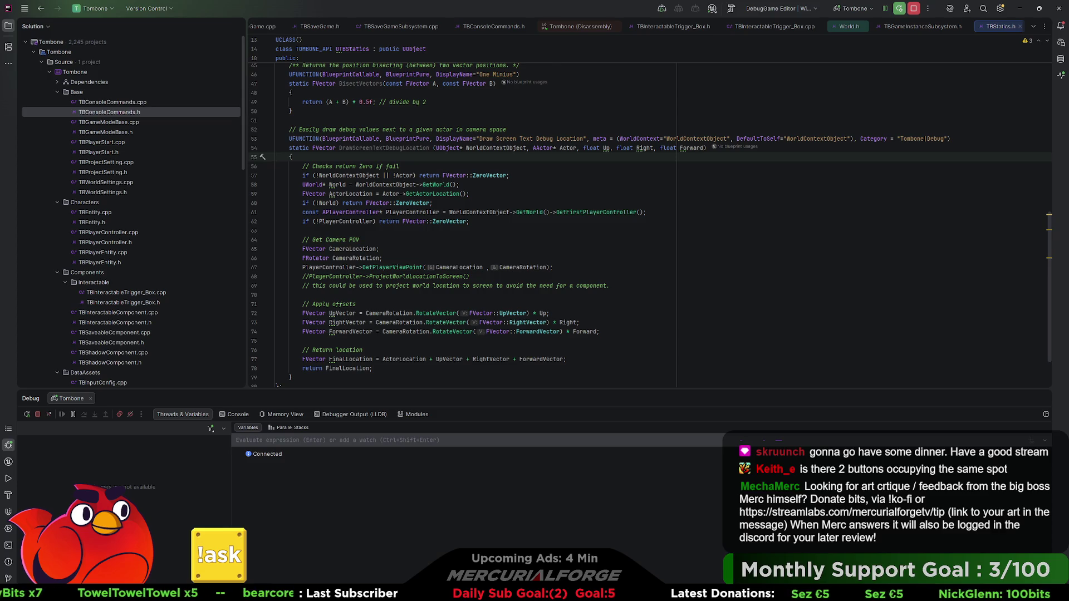
pyautogui.hotkey('alt', 'Tab')
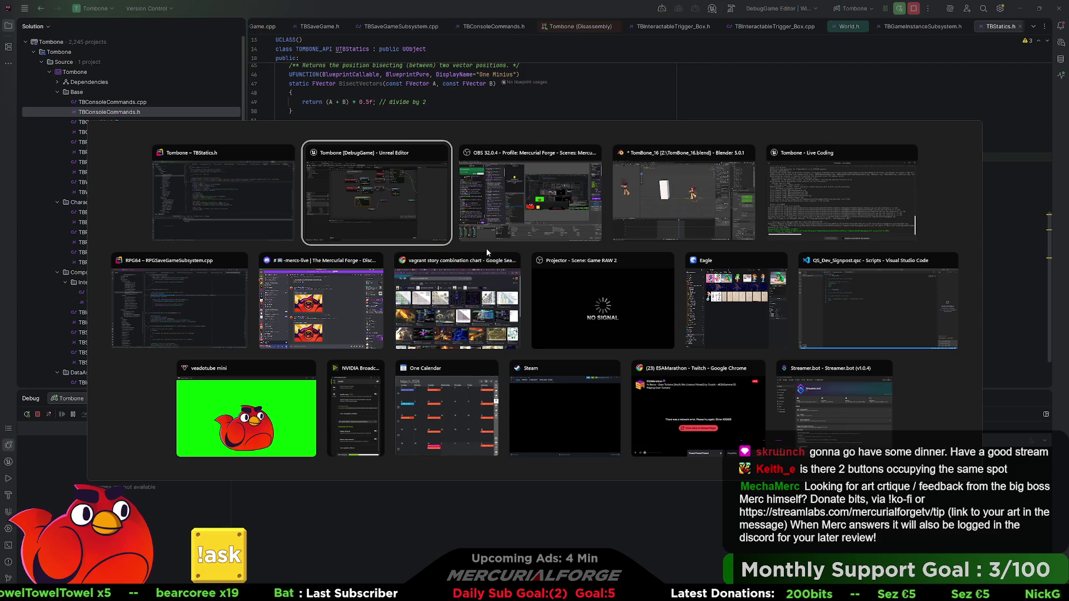
pyautogui.click(432, 228)
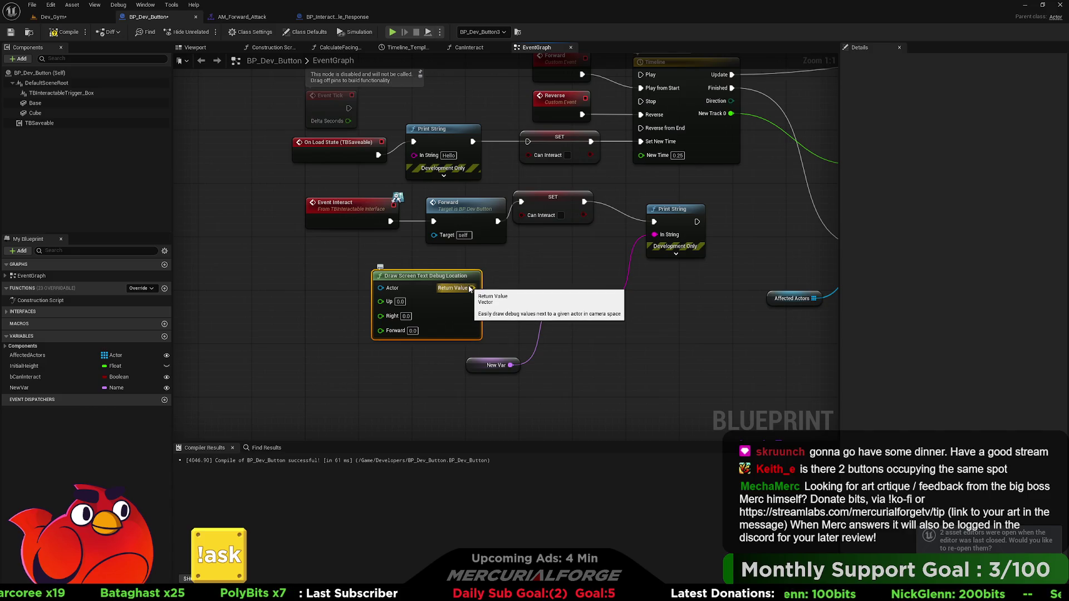
# Reposition the Draw Screen Text Debug Location node next to Event Tick.
pyautogui.moveTo(427, 273)
pyautogui.mouseDown()
pyautogui.moveTo(590, 357)
pyautogui.moveTo(634, 354)
pyautogui.mouseUp()
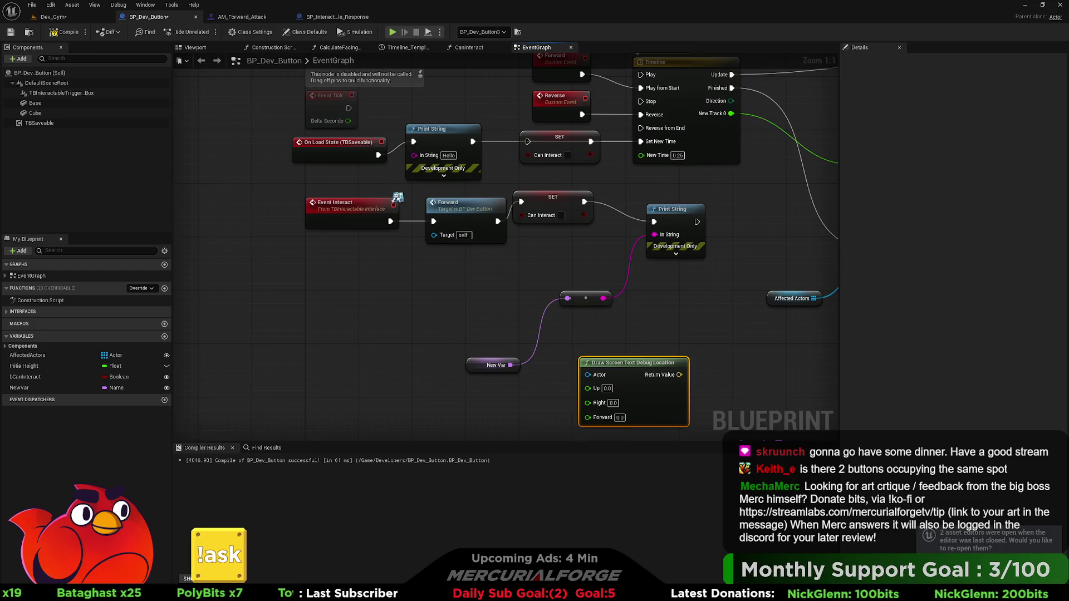
pyautogui.scroll(-3, 579, 389)
pyautogui.moveTo(568, 393); pyautogui.dragTo(576, 103)
pyautogui.moveTo(471, 137); pyautogui.dragTo(411, 262)
pyautogui.moveTo(315, 332)
pyautogui.mouseDown()
pyautogui.moveTo(489, 209)
pyautogui.moveTo(426, 149)
pyautogui.mouseUp()
pyautogui.scroll(3, 478, 169)
pyautogui.moveTo(576, 244); pyautogui.dragTo(521, 245)
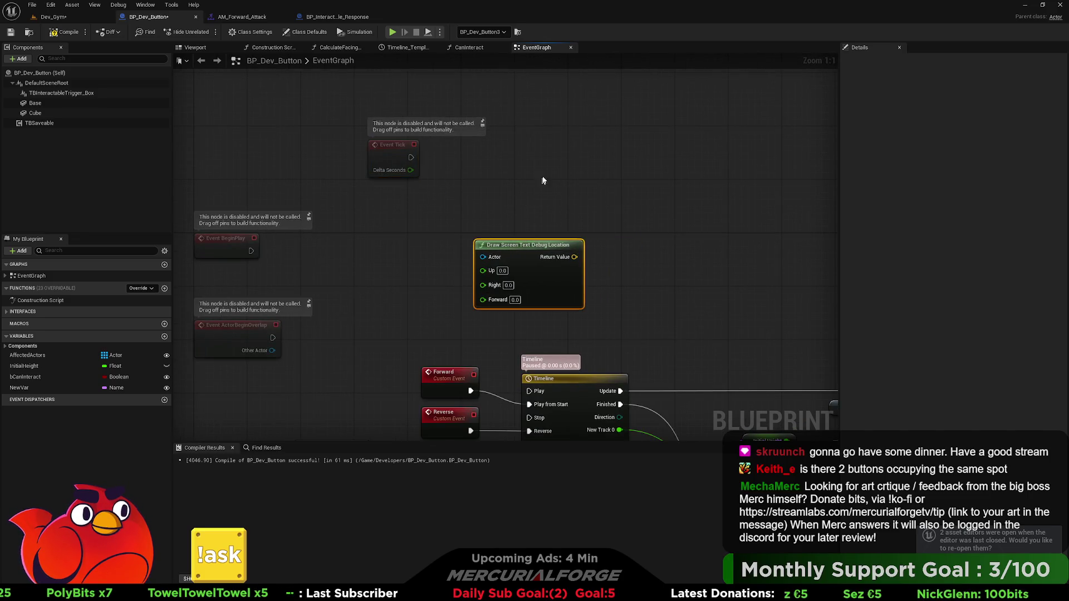
pyautogui.moveTo(682, 168); pyautogui.dragTo(620, 190)
# Add a Draw Text node from a 'dra' search, then delete it.
pyautogui.rightClick(620, 190)
pyautogui.write('dra')
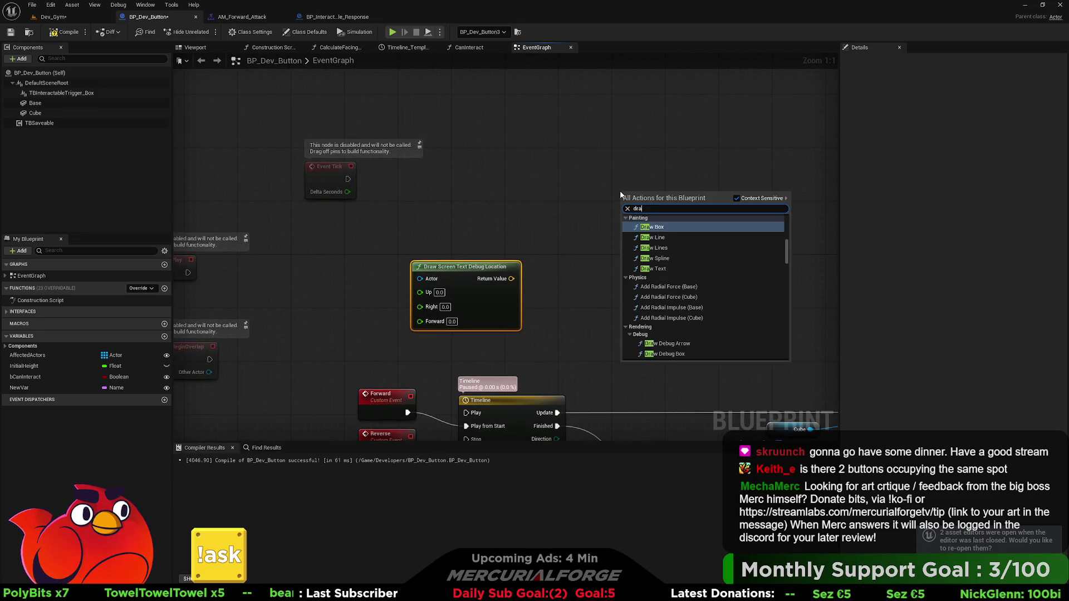
pyautogui.press('Down')
pyautogui.press('Down')
pyautogui.press('Down')
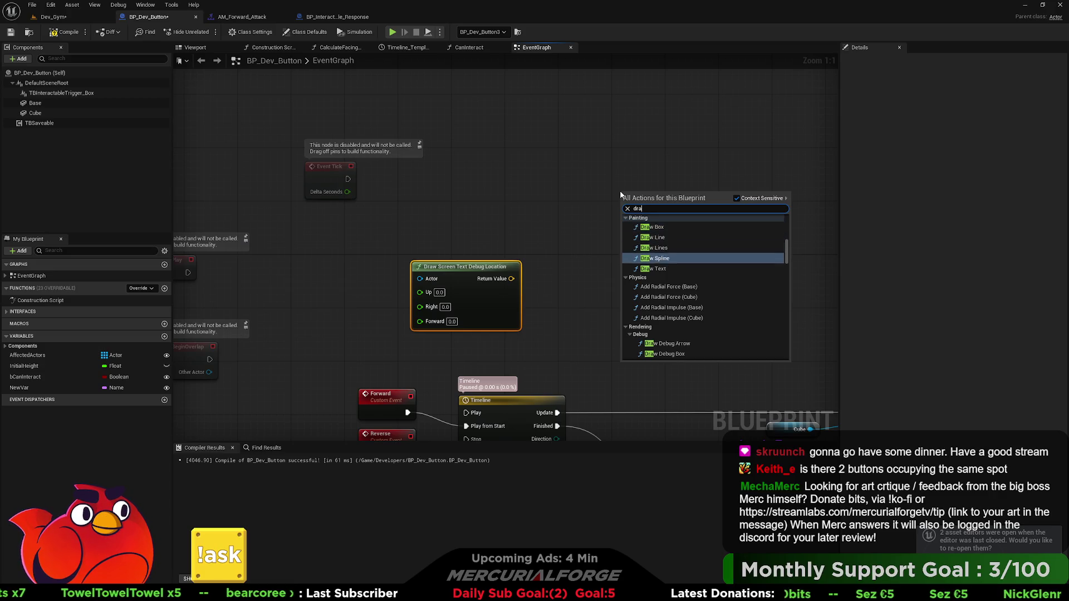
pyautogui.press('Return')
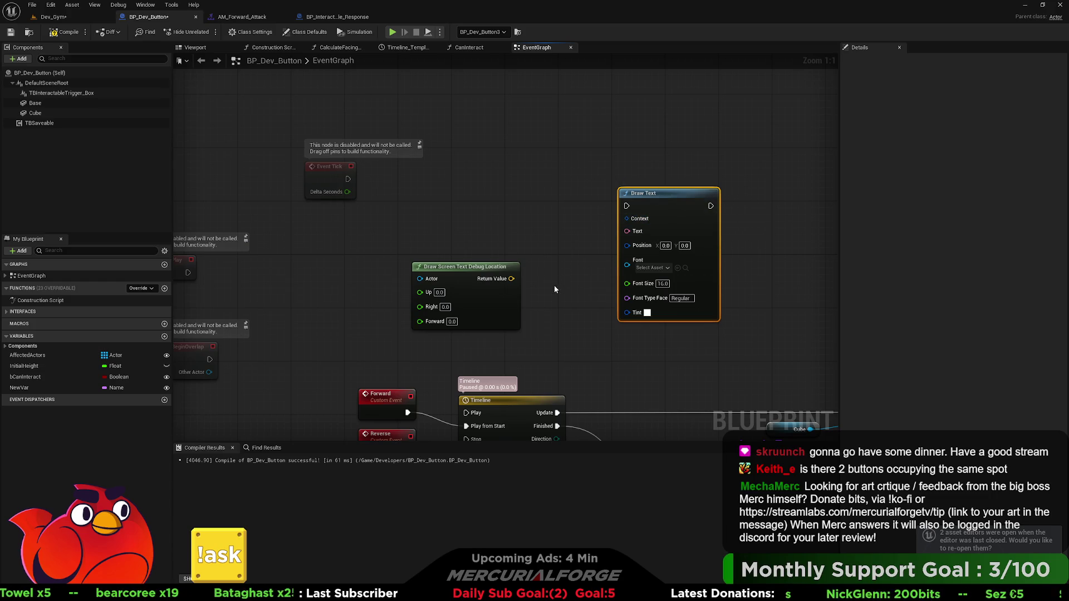
pyautogui.press('Delete')
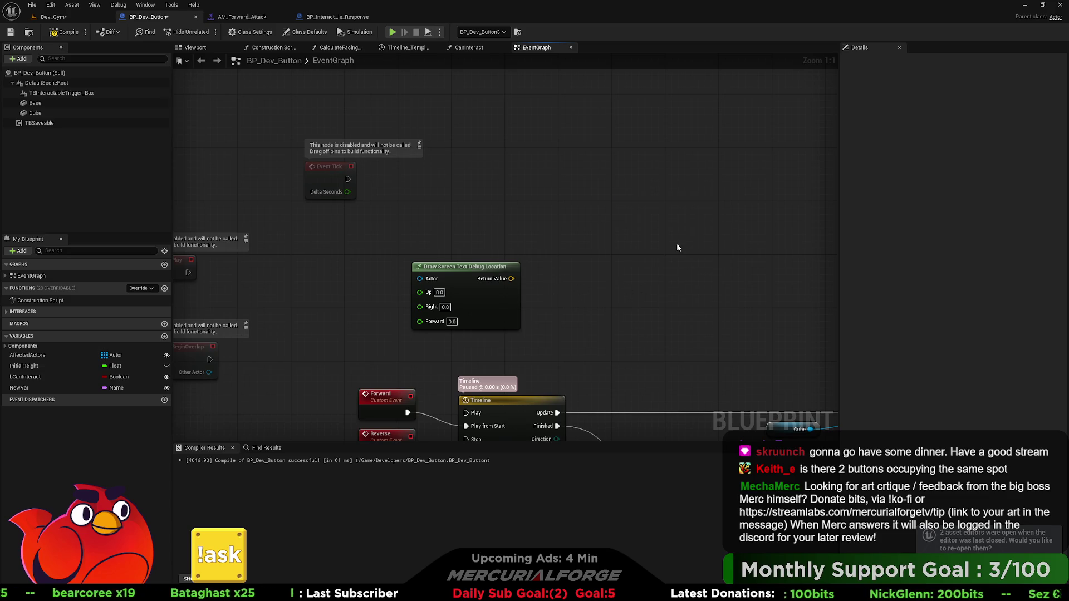
pyautogui.hotkey('alt', 'Tab')
pyautogui.hotkey('alt', 'Tab')
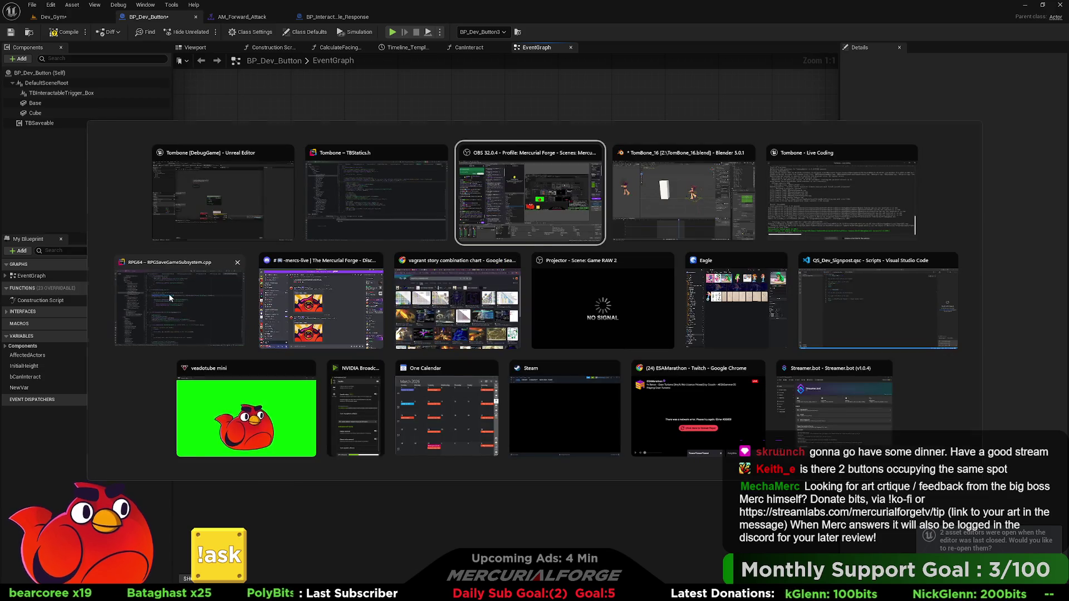
# Dismiss the Alt+Tab window list and stay on the Unreal Blueprint event graph.
pyautogui.press('Escape')
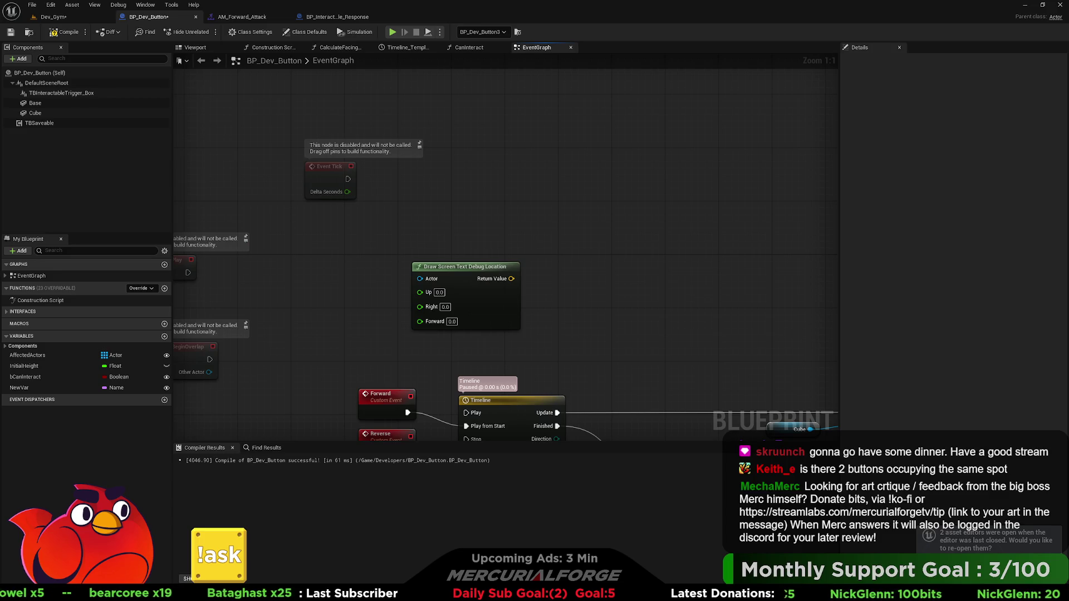
pyautogui.rightClick(616, 217)
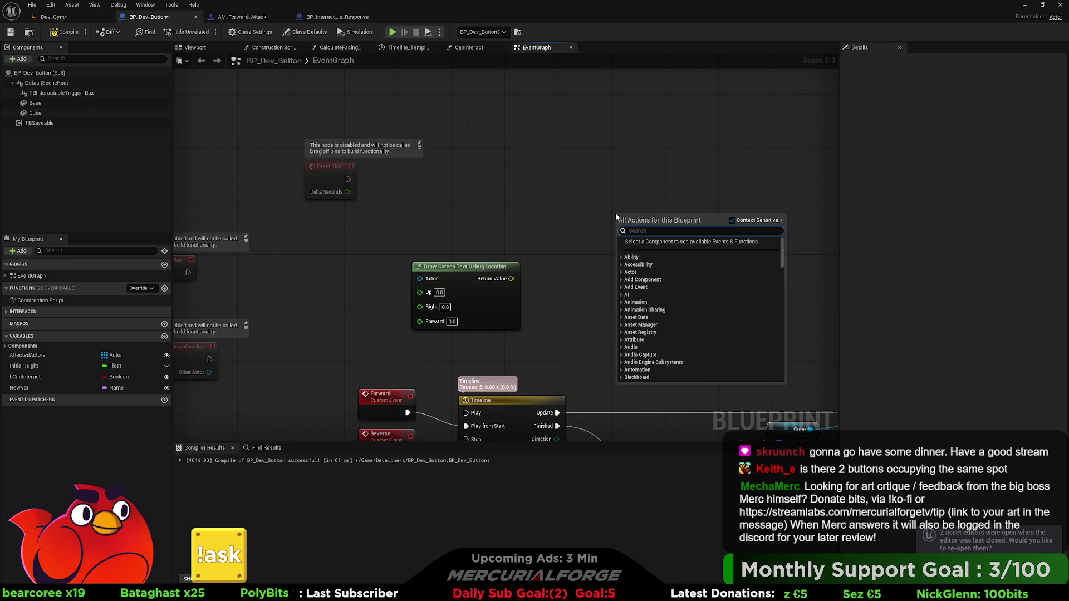
# Add and discard a trial Draw Text node, then nudge the Draw Screen Text Debug Location node right.
pyautogui.write('draw text')
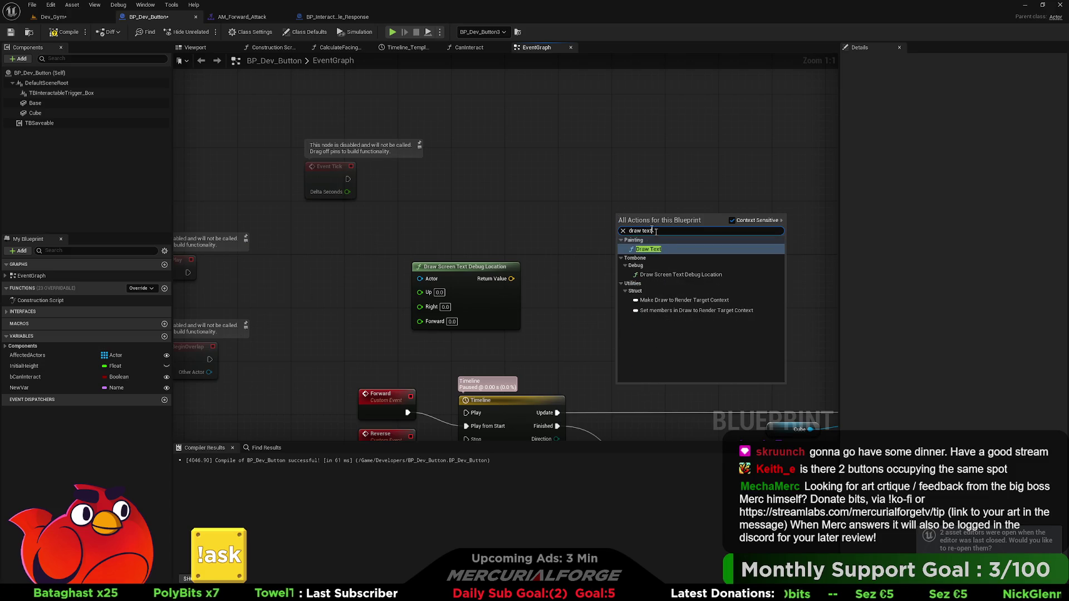
pyautogui.click(648, 249)
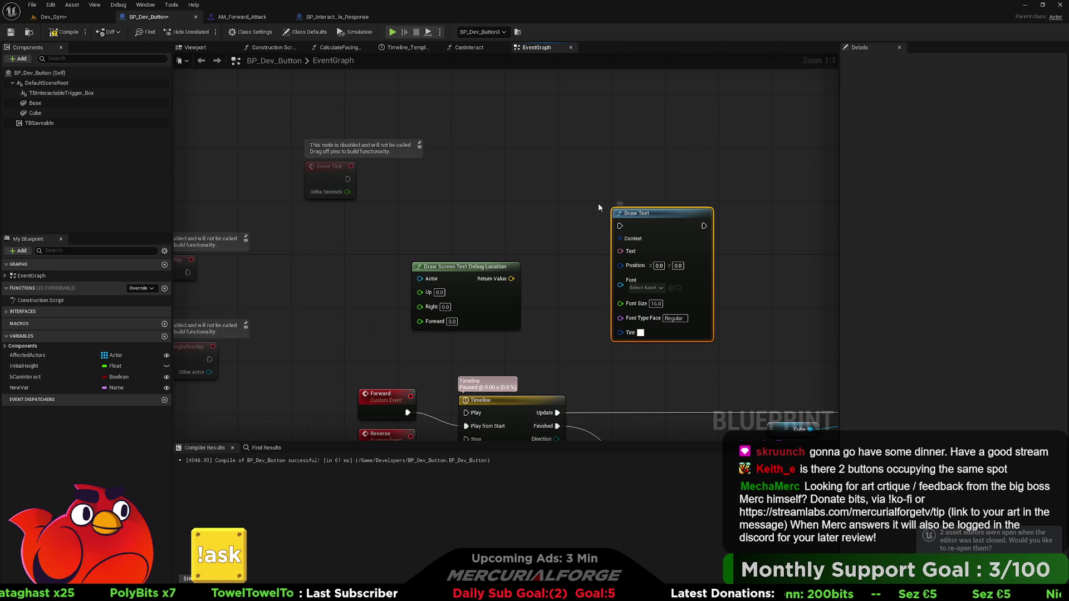
pyautogui.press('Delete')
pyautogui.rightClick(616, 210)
pyautogui.write('draw')
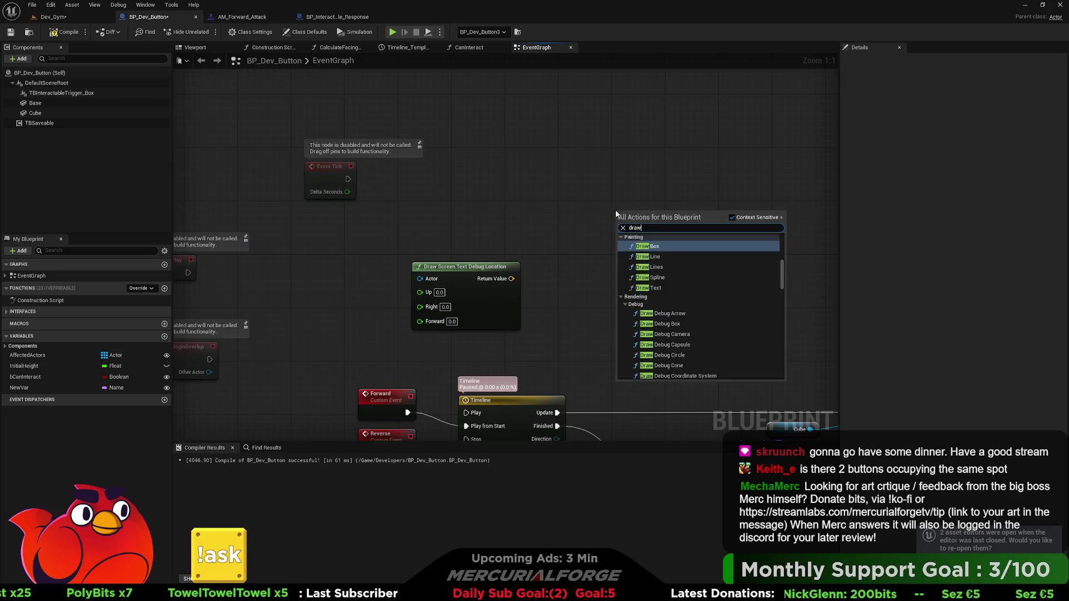
pyautogui.write(' text')
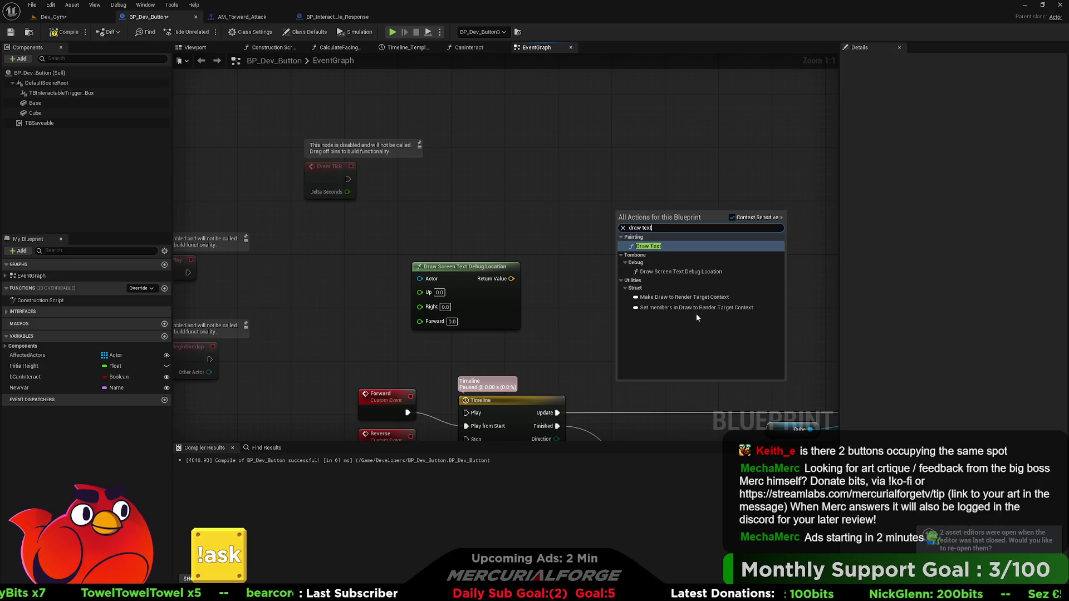
pyautogui.click(579, 266)
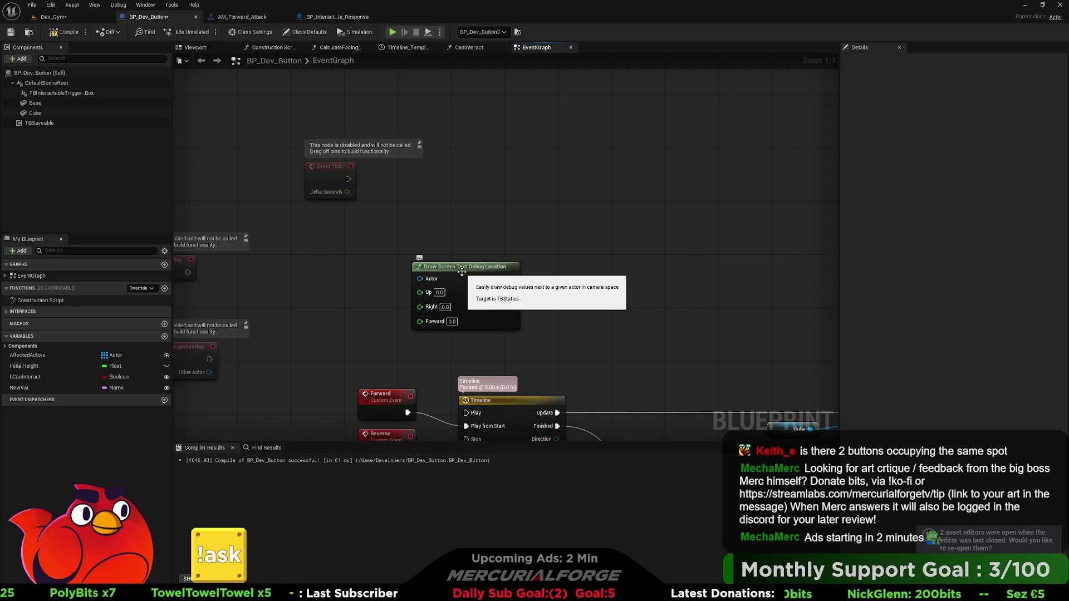
pyautogui.moveTo(463, 271); pyautogui.dragTo(483, 271)
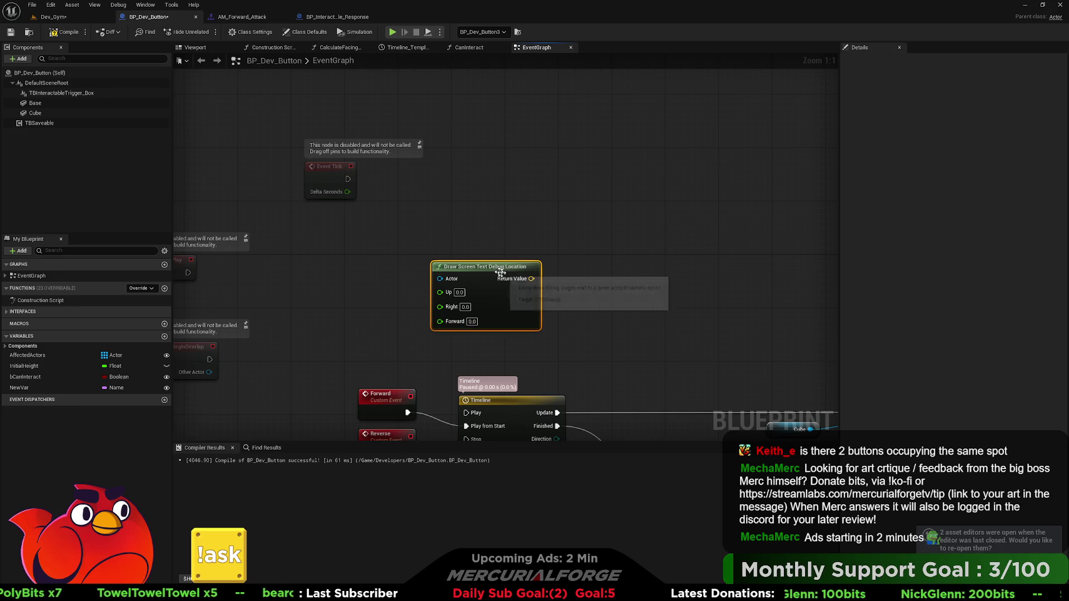
# Add a Draw Debug String node fed by Event Tick, with Return Value wired into Text Location.
pyautogui.rightClick(618, 227)
pyautogui.write('text')
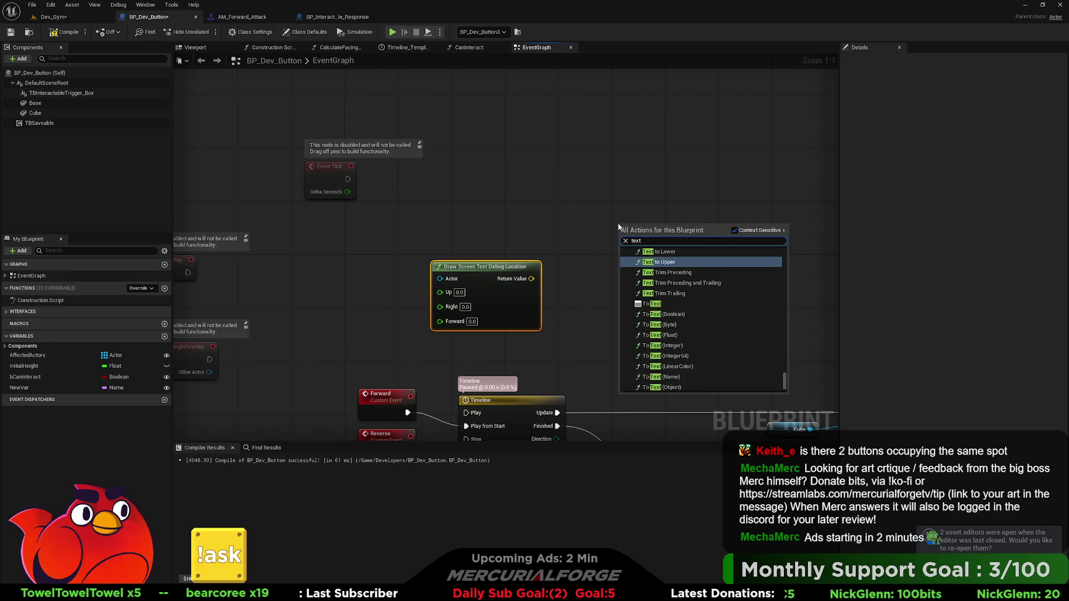
pyautogui.press('BackSpace')
pyautogui.press('BackSpace')
pyautogui.press('BackSpace')
pyautogui.write('draw des')
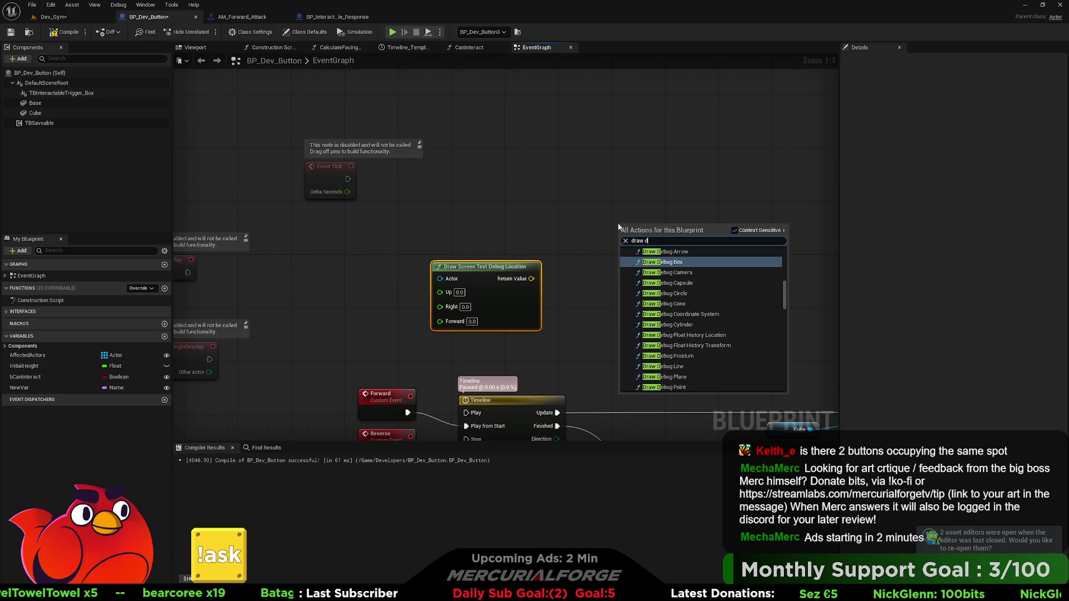
pyautogui.press('BackSpace')
pyautogui.press('BackSpace')
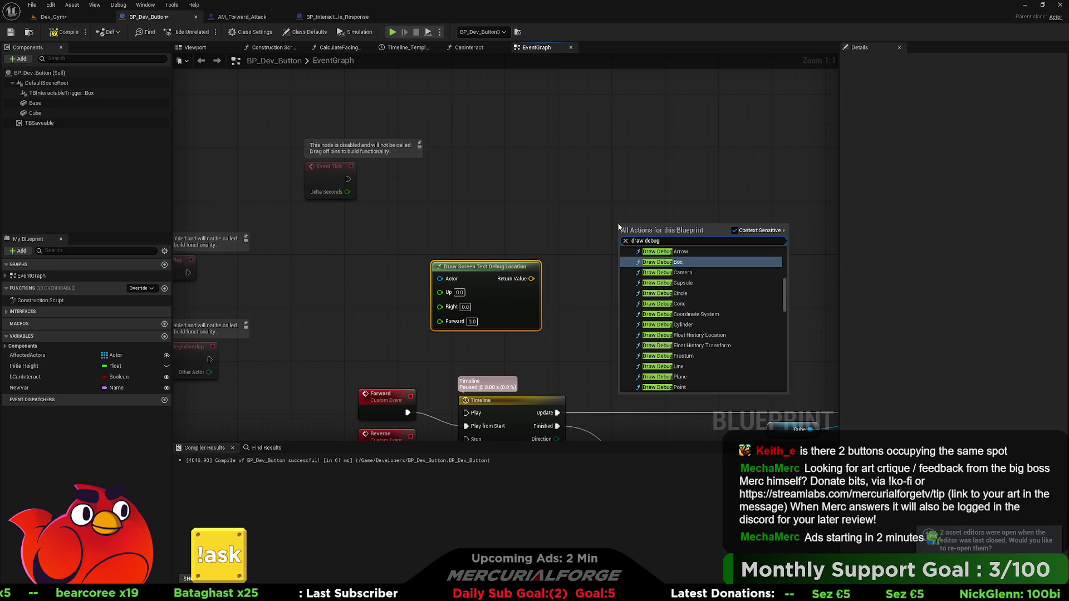
pyautogui.scroll(-2, 726, 322)
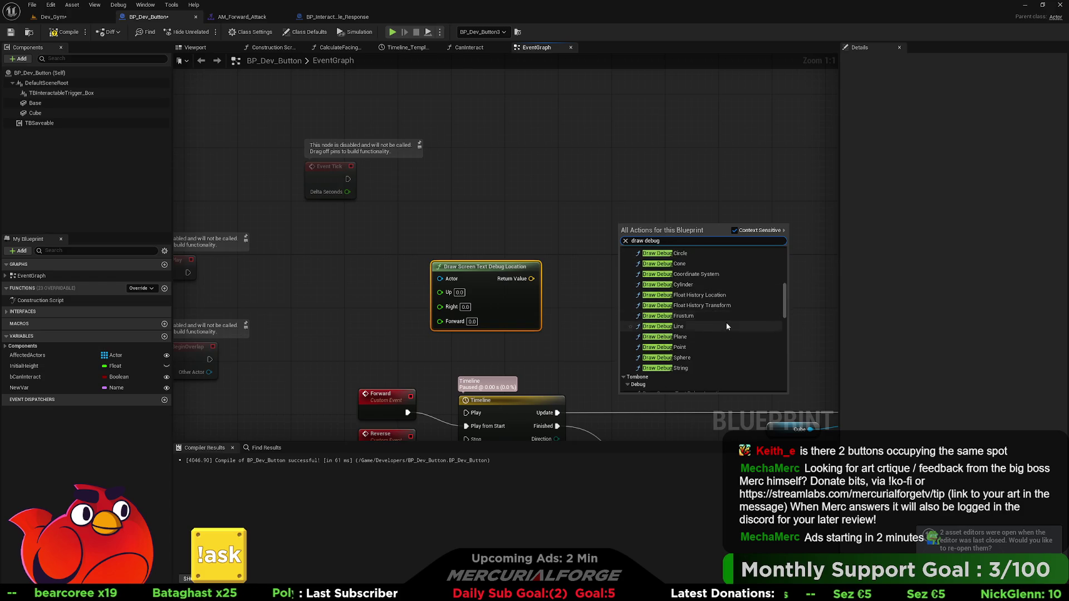
pyautogui.click(675, 363)
pyautogui.moveTo(553, 276)
pyautogui.mouseDown()
pyautogui.moveTo(620, 257)
pyautogui.moveTo(610, 238)
pyautogui.moveTo(370, 203)
pyautogui.moveTo(349, 179)
pyautogui.mouseUp()
pyautogui.moveTo(638, 229); pyautogui.dragTo(645, 169)
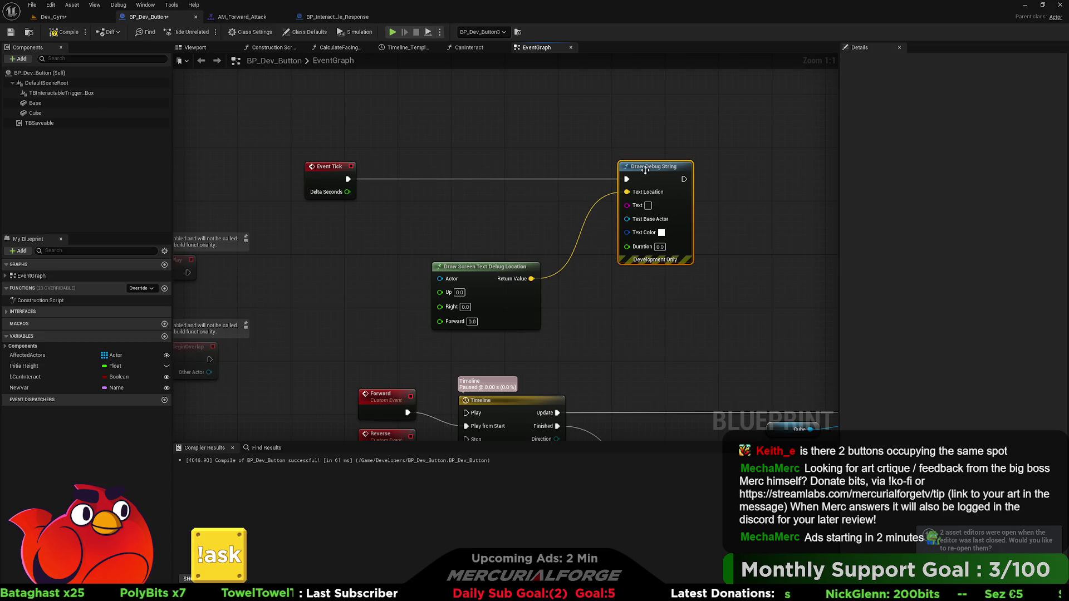
# Reposition the debug location node and wire the NewVar variable into Draw Debug String's Text input.
pyautogui.moveTo(515, 272); pyautogui.dragTo(528, 233)
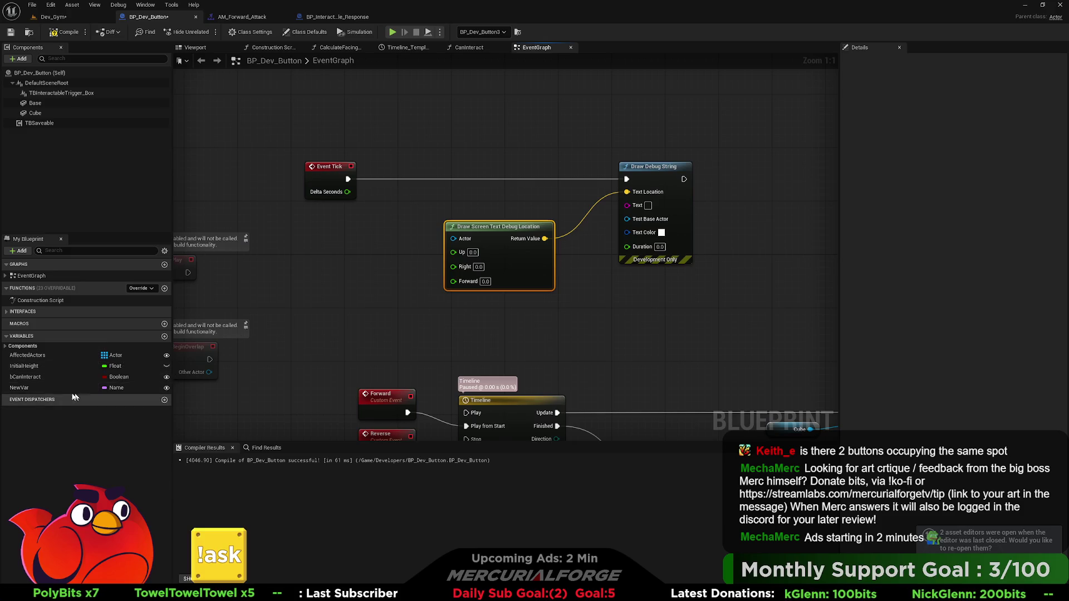
pyautogui.moveTo(22, 387)
pyautogui.mouseDown()
pyautogui.moveTo(496, 369)
pyautogui.moveTo(478, 326)
pyautogui.moveTo(626, 205)
pyautogui.mouseUp()
pyautogui.click(497, 336)
pyautogui.moveTo(580, 250); pyautogui.dragTo(580, 332)
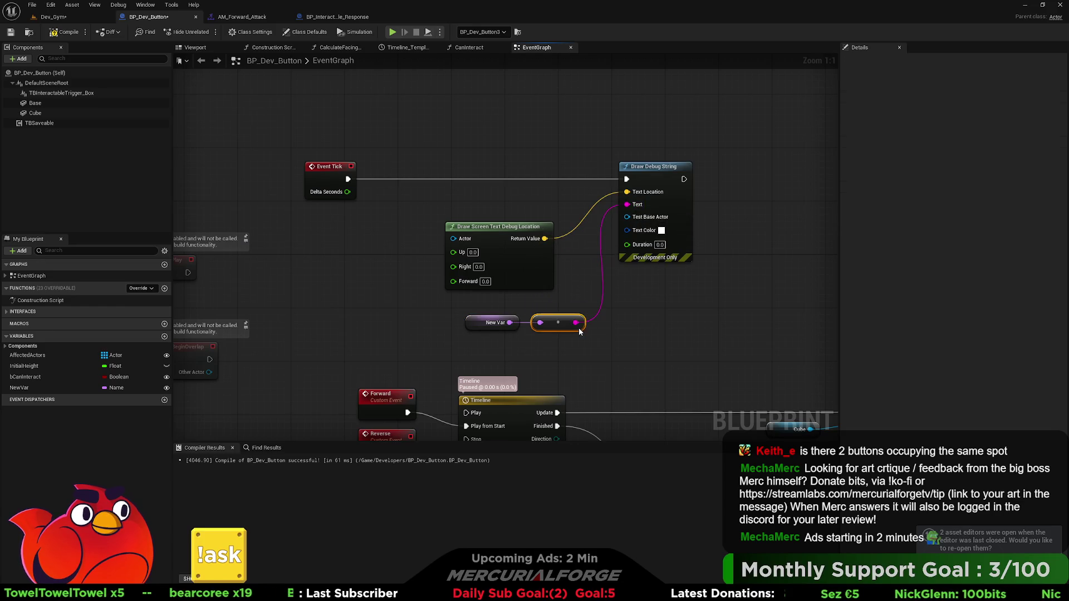
# Feed a Self reference into the debug location node's Actor input, then compile and save.
pyautogui.rightClick(327, 252)
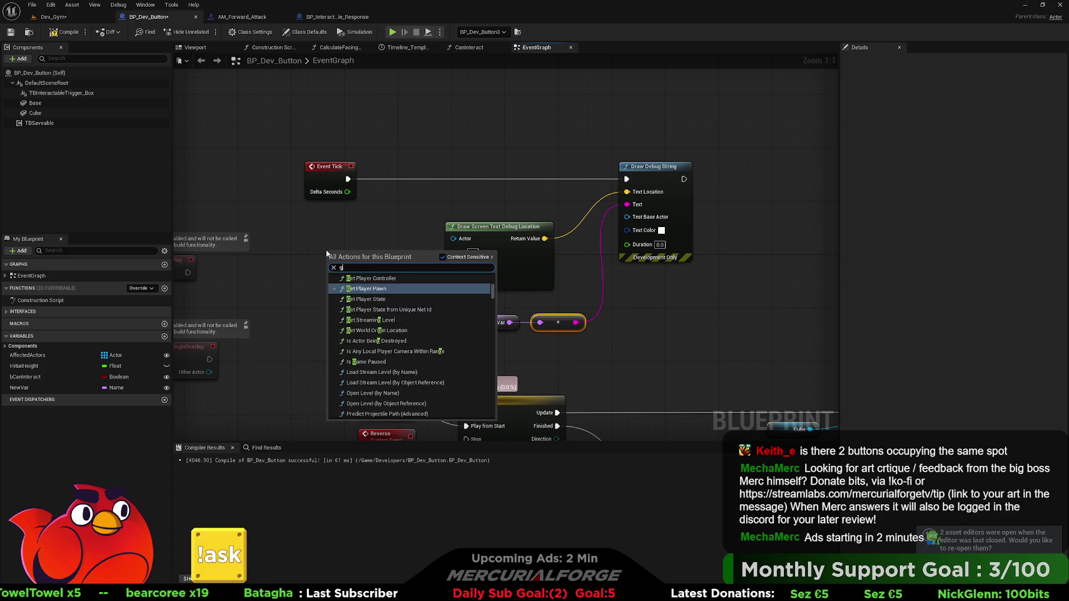
pyautogui.press('Escape')
pyautogui.moveTo(453, 238); pyautogui.dragTo(362, 244)
pyautogui.write('self')
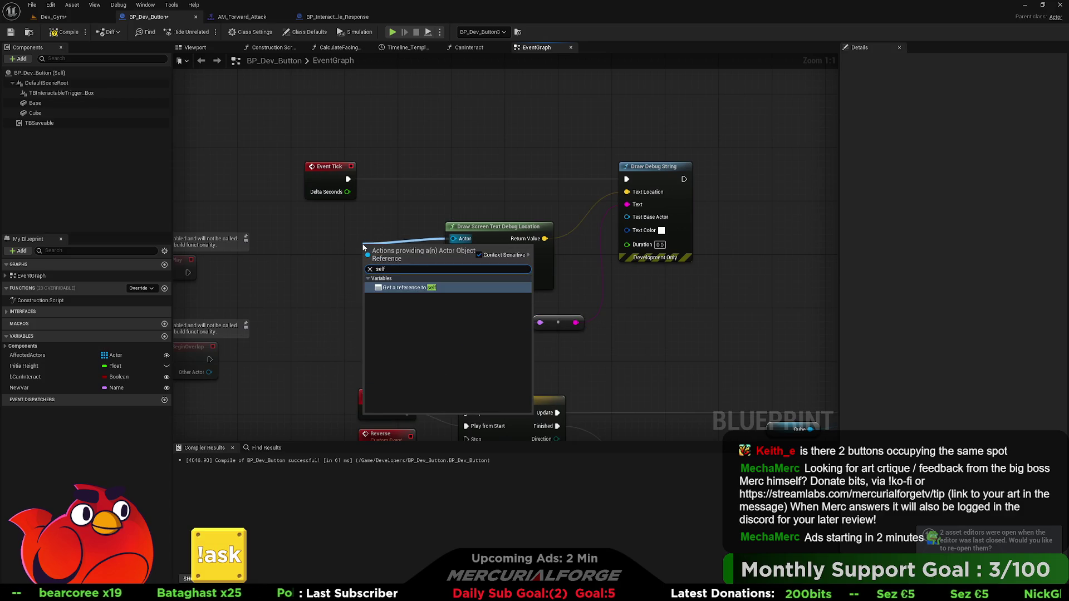
pyautogui.press('Return')
pyautogui.click(664, 293)
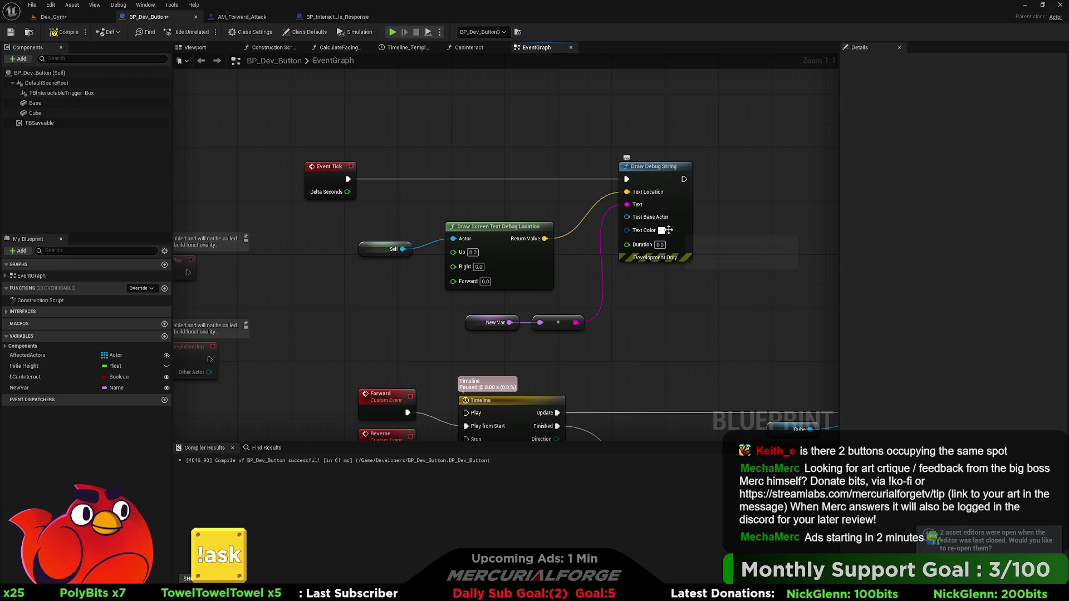
pyautogui.click(65, 32)
pyautogui.click(10, 32)
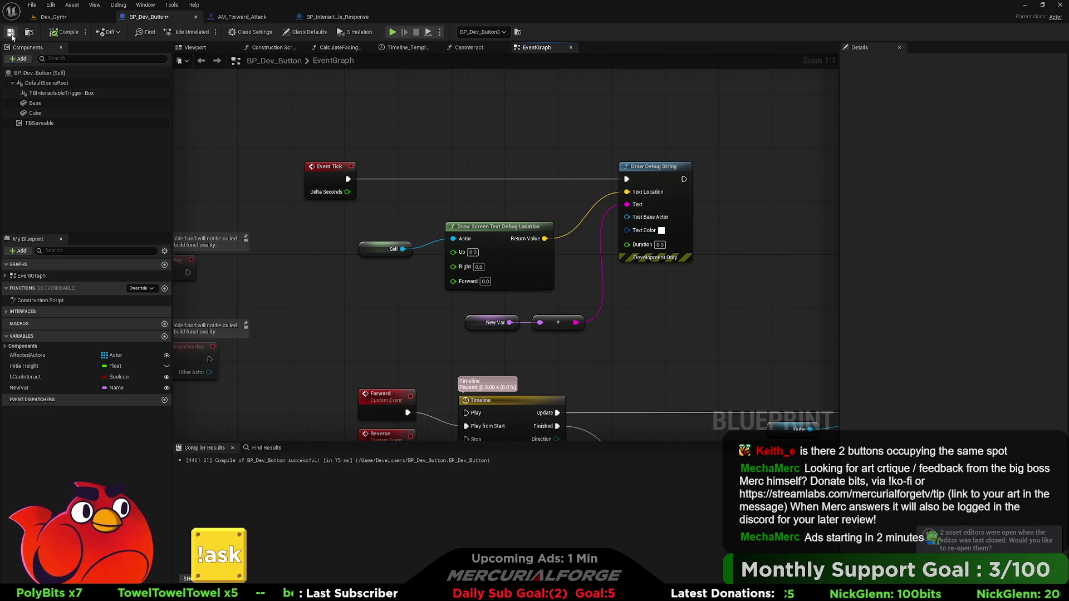
# Test-play Dev_Gym from a chosen spot, then wire Self into Draw Debug String's Test Base Actor.
pyautogui.click(67, 19)
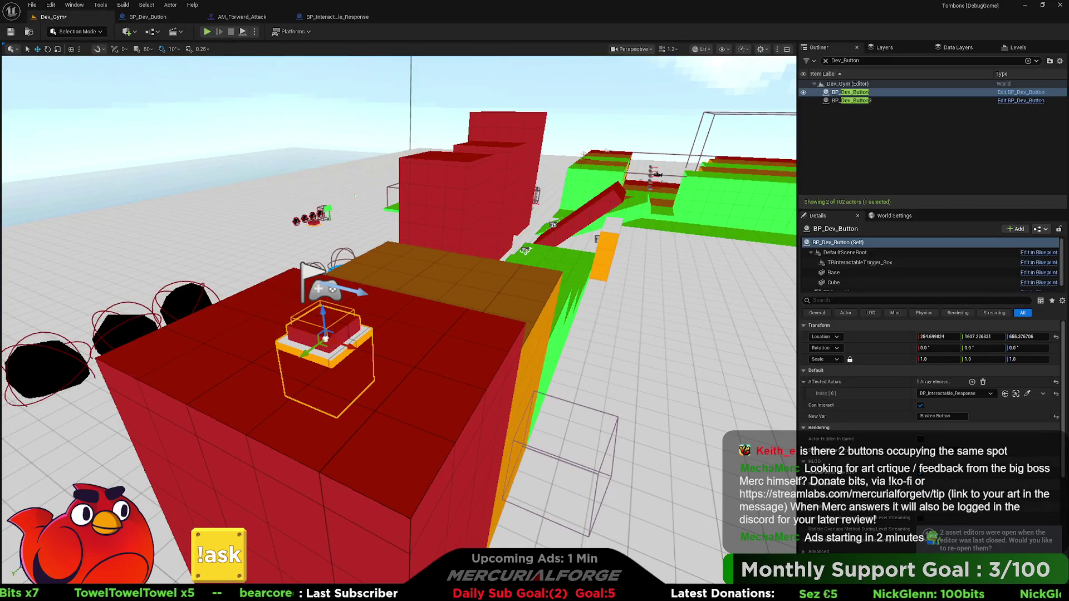
pyautogui.rightClick(429, 341)
pyautogui.click(444, 332)
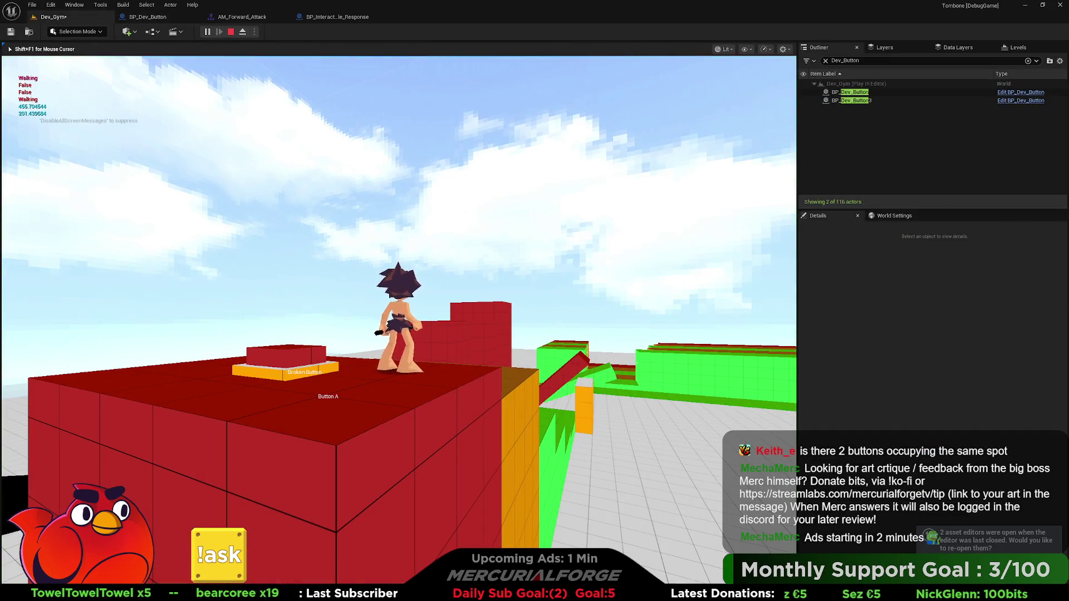
pyautogui.press('c')
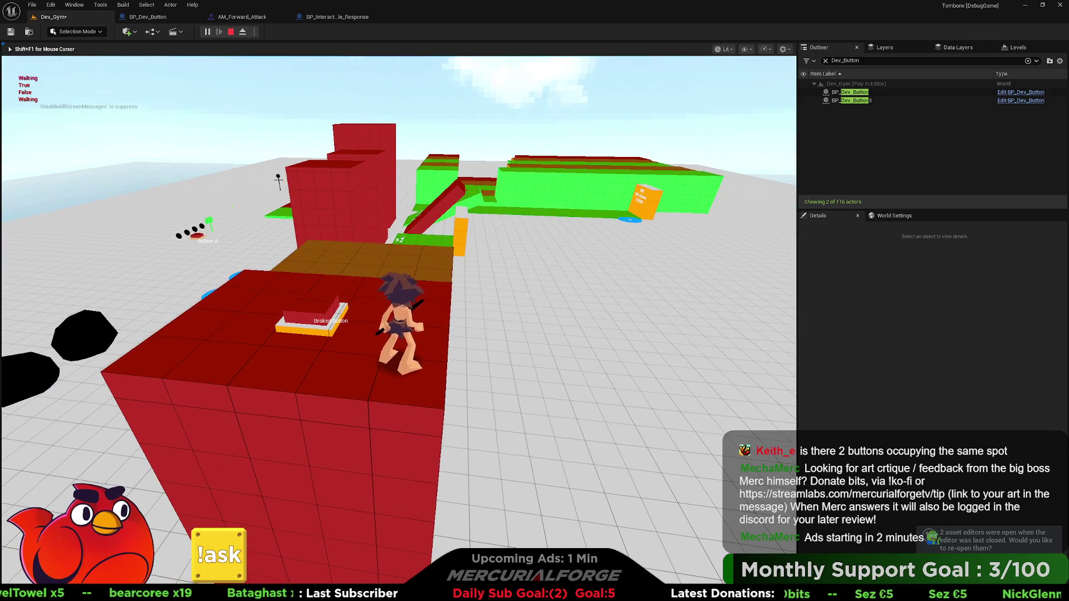
pyautogui.press('Escape')
pyautogui.click(147, 17)
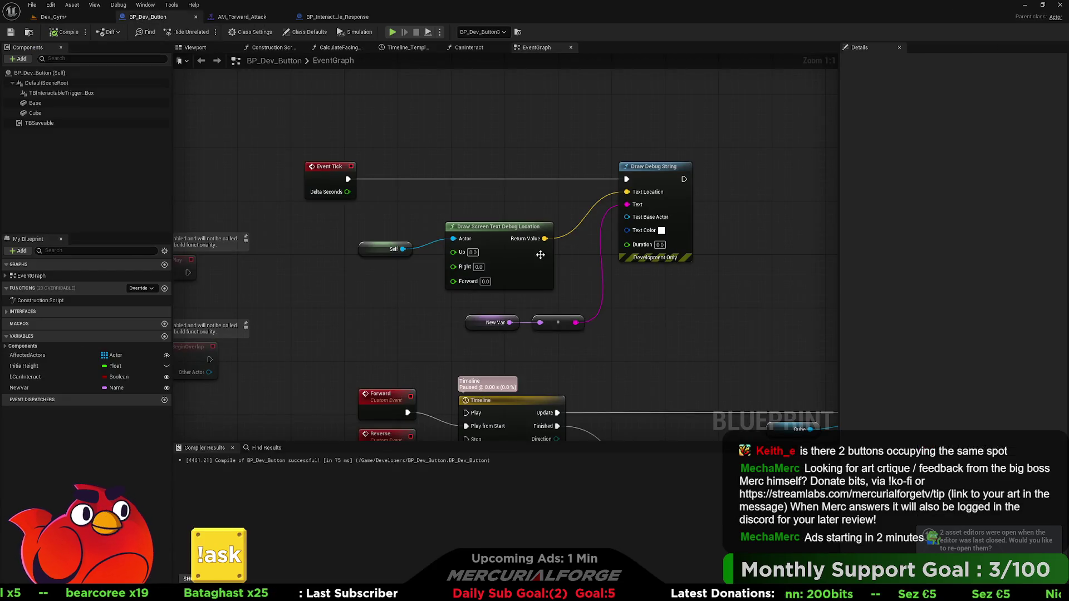
pyautogui.moveTo(403, 249)
pyautogui.mouseDown()
pyautogui.moveTo(534, 239)
pyautogui.moveTo(635, 217)
pyautogui.mouseUp()
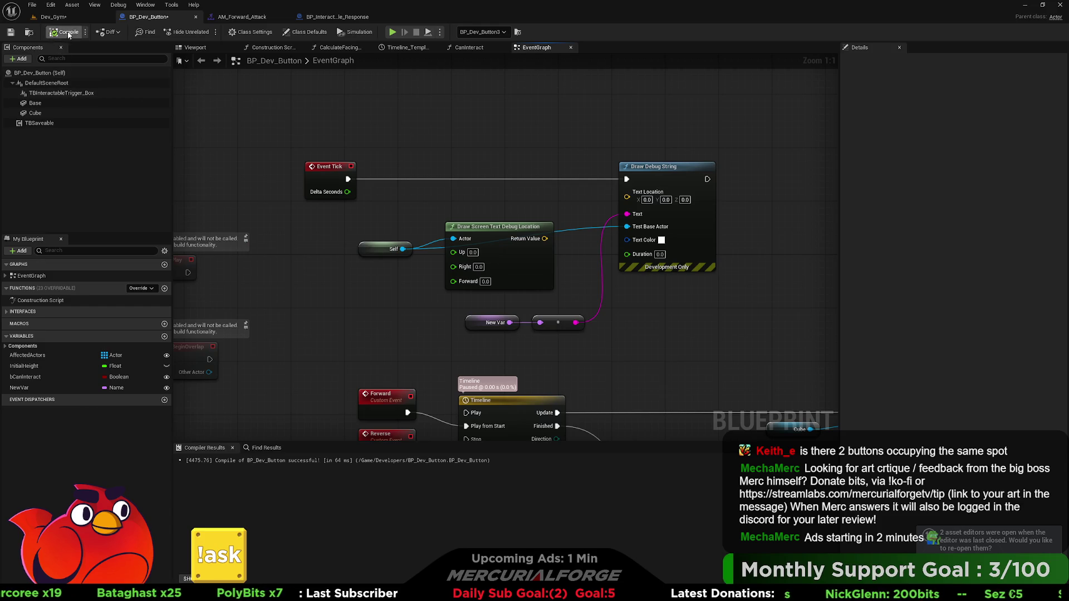
# Test-play Dev_Gym, then disconnect the wire into Draw Debug String's Test Base Actor.
pyautogui.click(53, 16)
pyautogui.rightClick(366, 318)
pyautogui.click(390, 316)
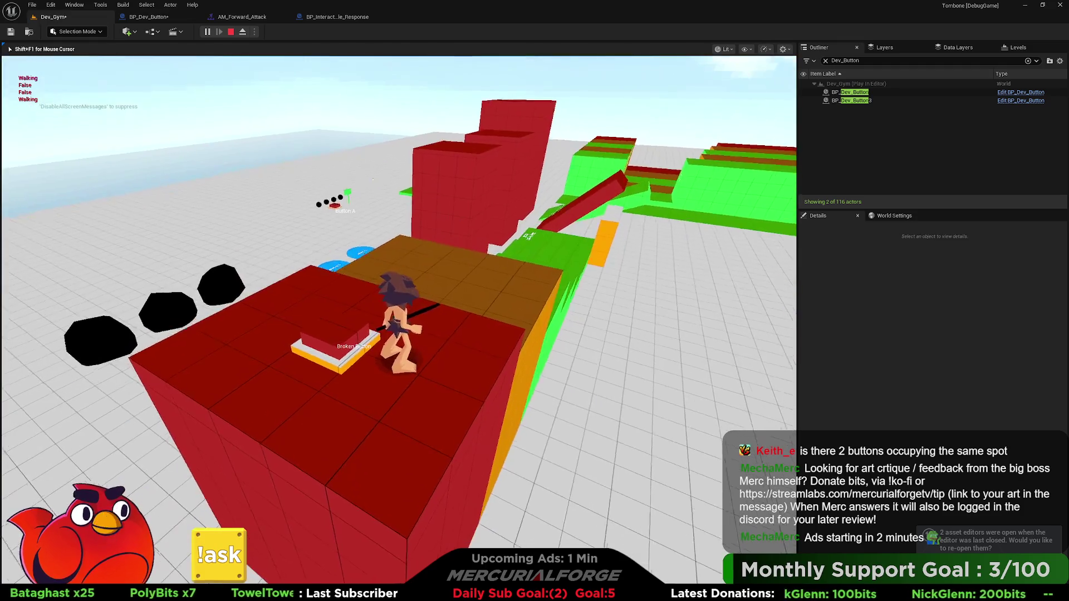
pyautogui.hotkey('shift', 'F1')
pyautogui.click(171, 19)
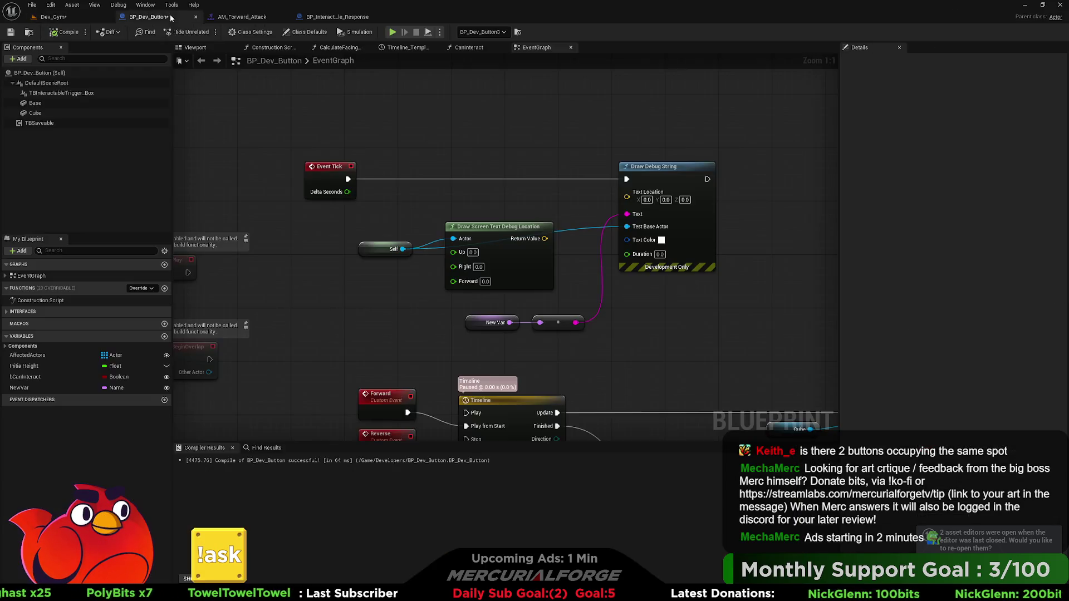
pyautogui.keyDown('alt'); pyautogui.click(628, 227); pyautogui.keyUp('alt')
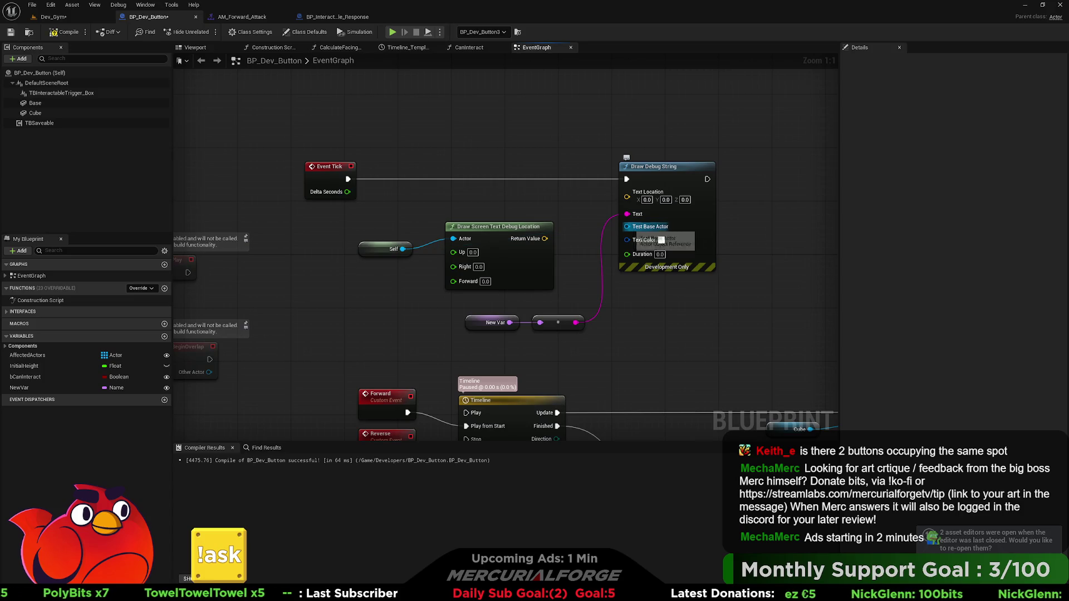
# Test-play again, then reconnect Self to Draw Debug String's Test Base Actor.
pyautogui.click(69, 18)
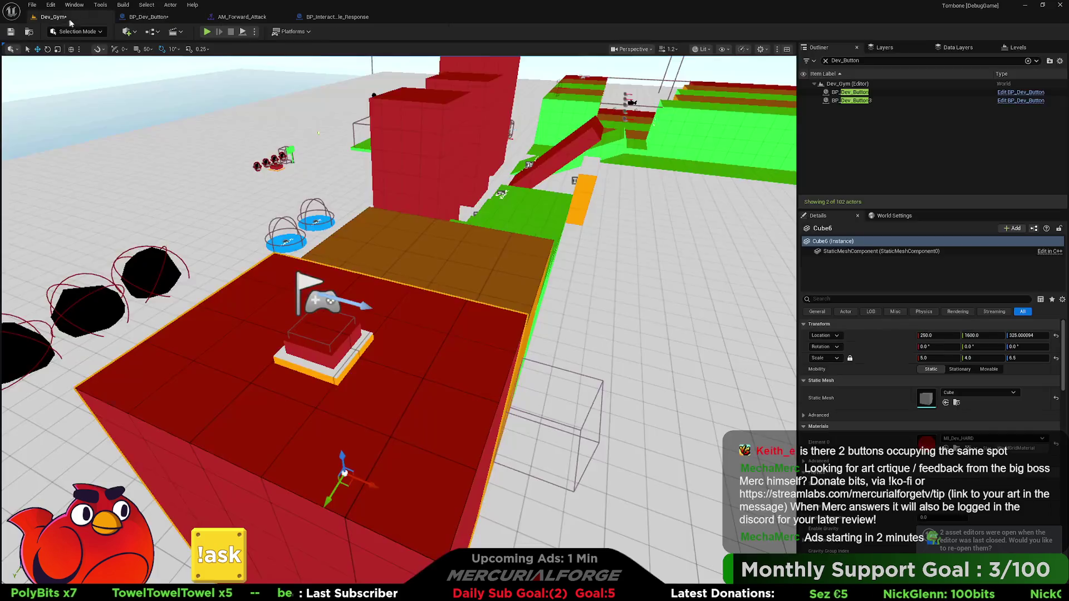
pyautogui.rightClick(419, 361)
pyautogui.click(442, 350)
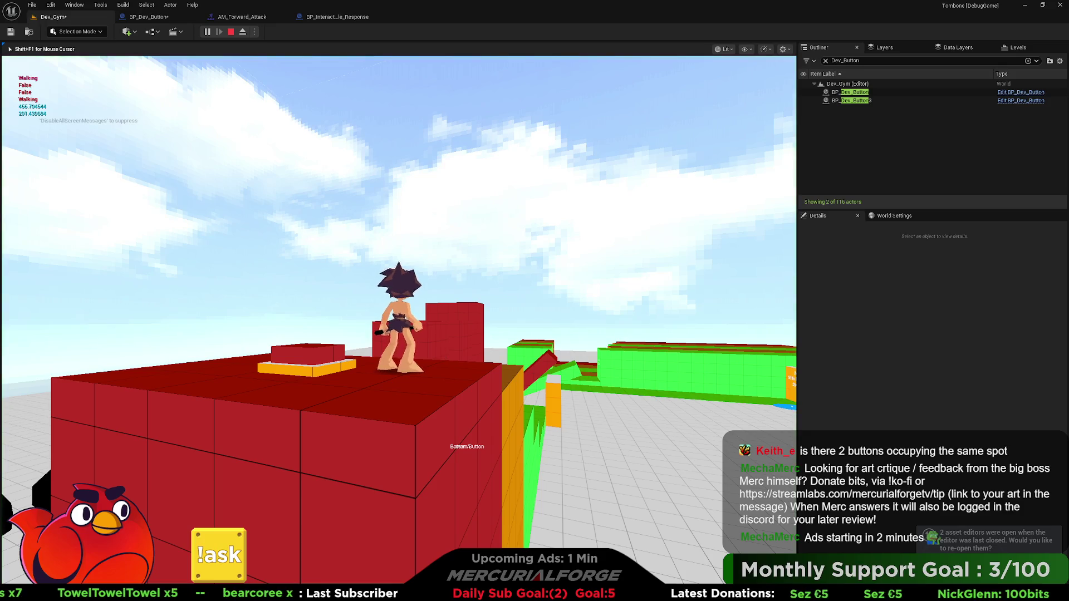
pyautogui.press('Escape')
pyautogui.click(148, 17)
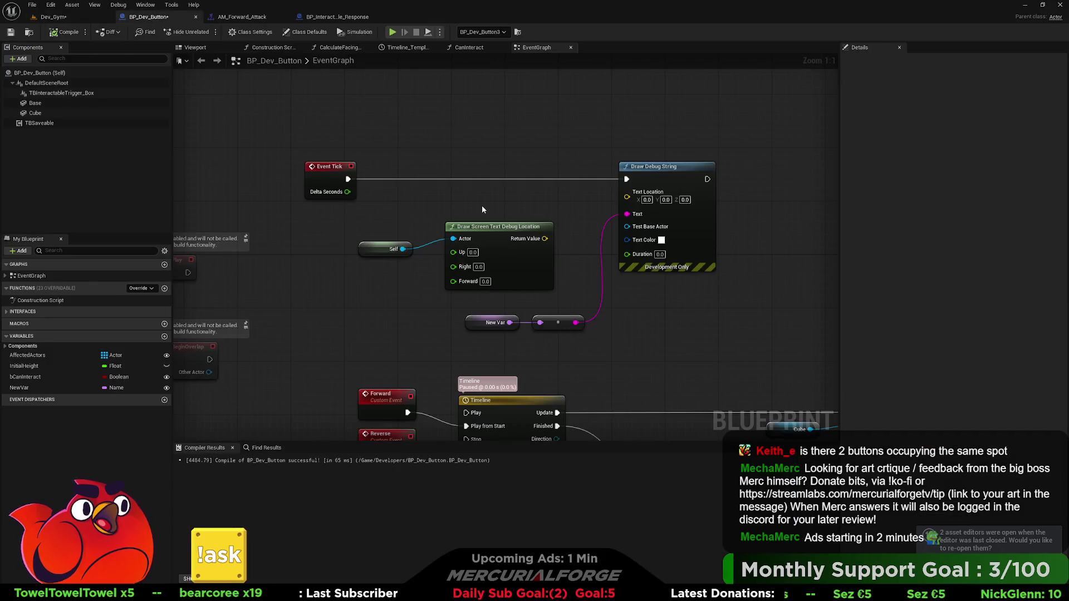
pyautogui.moveTo(482, 209); pyautogui.dragTo(395, 280)
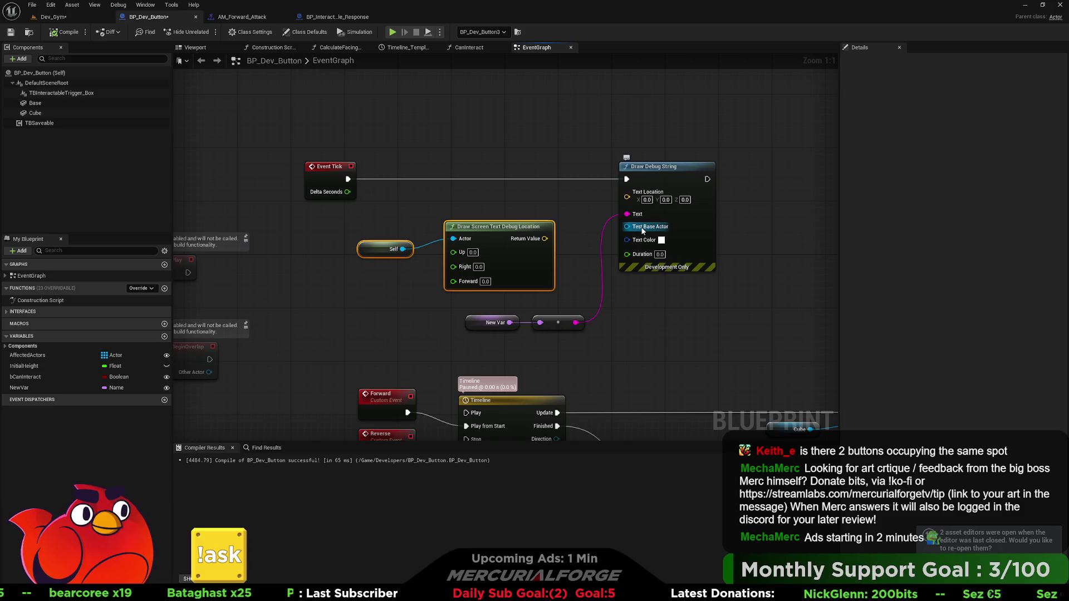
pyautogui.moveTo(403, 249); pyautogui.dragTo(627, 226)
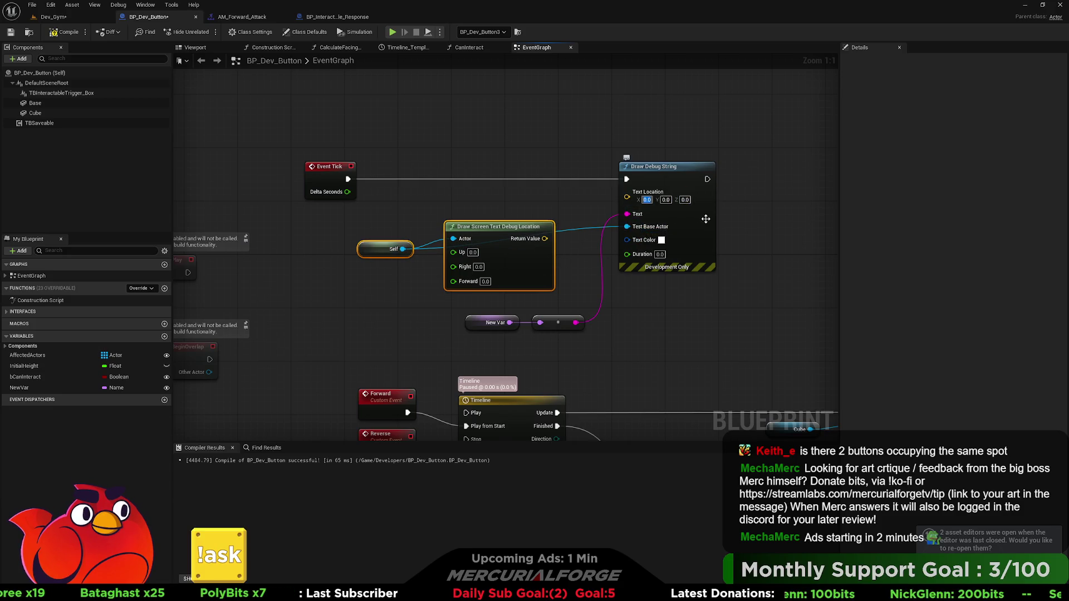
# Set Text Location X to 40, then compile and save BP_Dev_Button.
pyautogui.write('40')
pyautogui.click(734, 218)
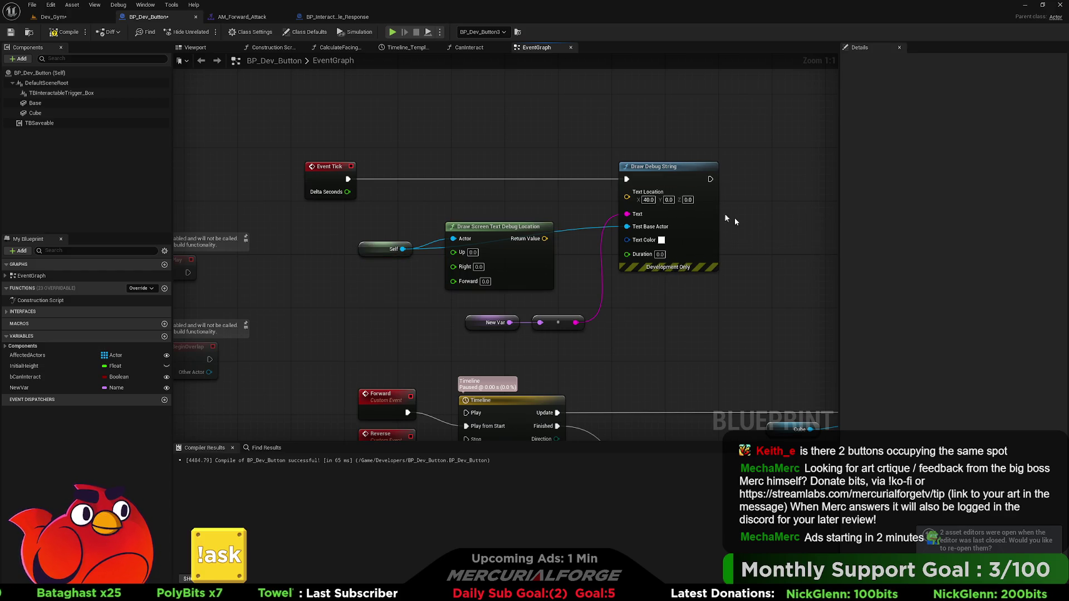
pyautogui.click(64, 32)
pyautogui.click(10, 34)
# Test-play Dev_Gym, then rewire Return Value into Draw Debug String's Text Location.
pyautogui.click(54, 16)
pyautogui.rightClick(413, 386)
pyautogui.click(412, 389)
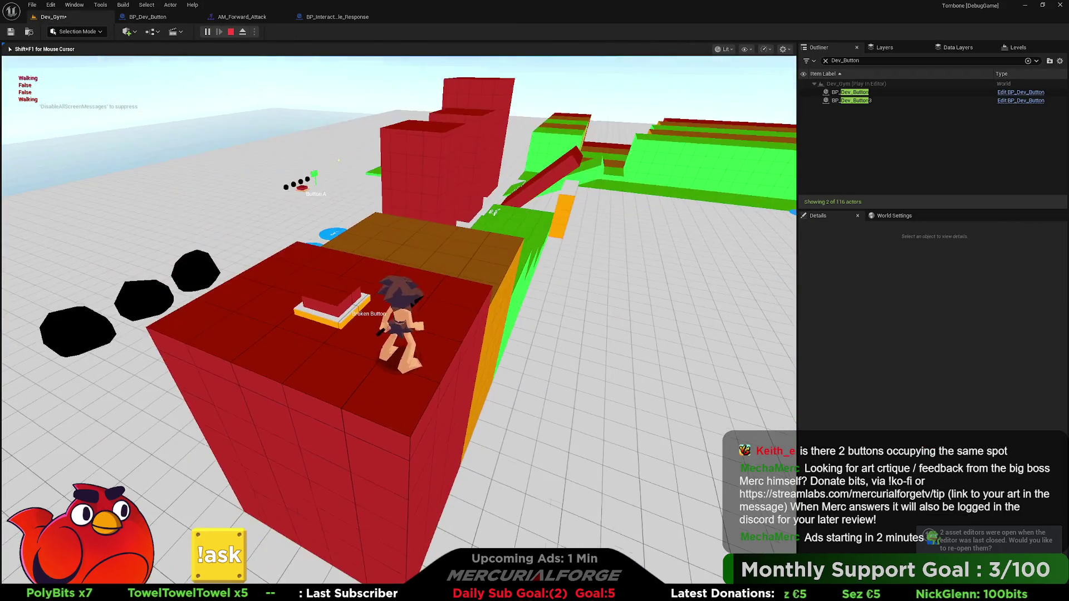
pyautogui.press('Escape')
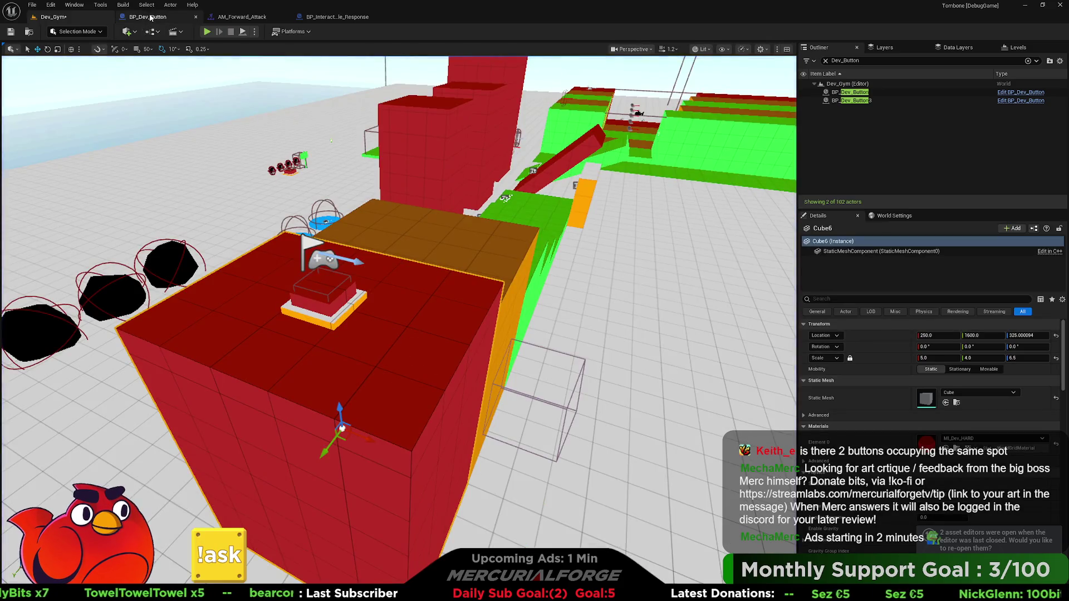
pyautogui.click(148, 16)
pyautogui.moveTo(545, 238)
pyautogui.mouseDown()
pyautogui.moveTo(650, 203)
pyautogui.moveTo(632, 200)
pyautogui.mouseUp()
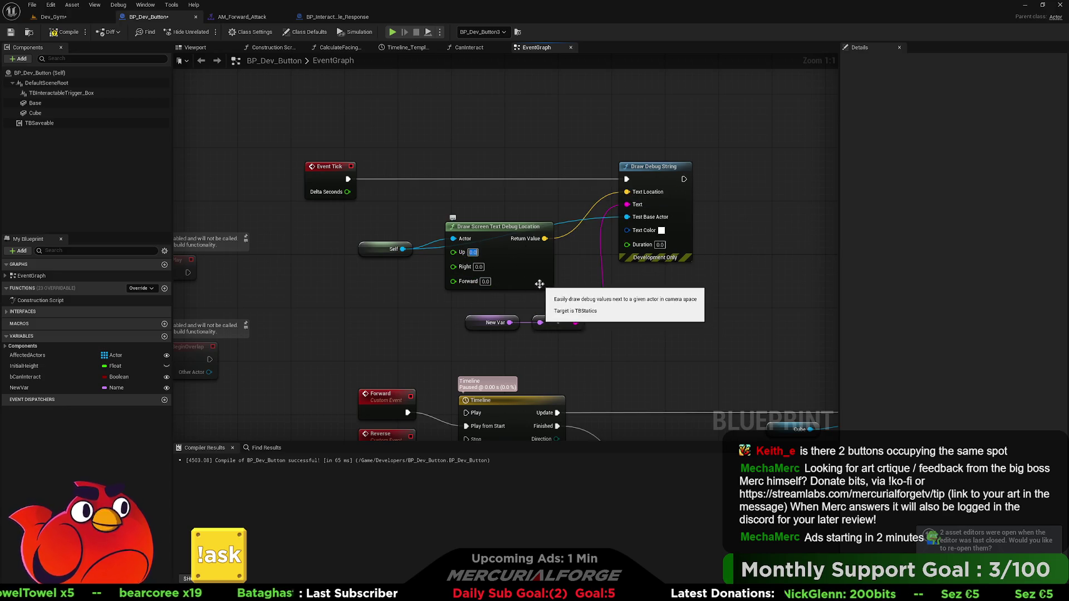
# Set the Up offset to 50, test-play from the red cube, and disconnect Test Base Actor.
pyautogui.write('50')
pyautogui.press('Return')
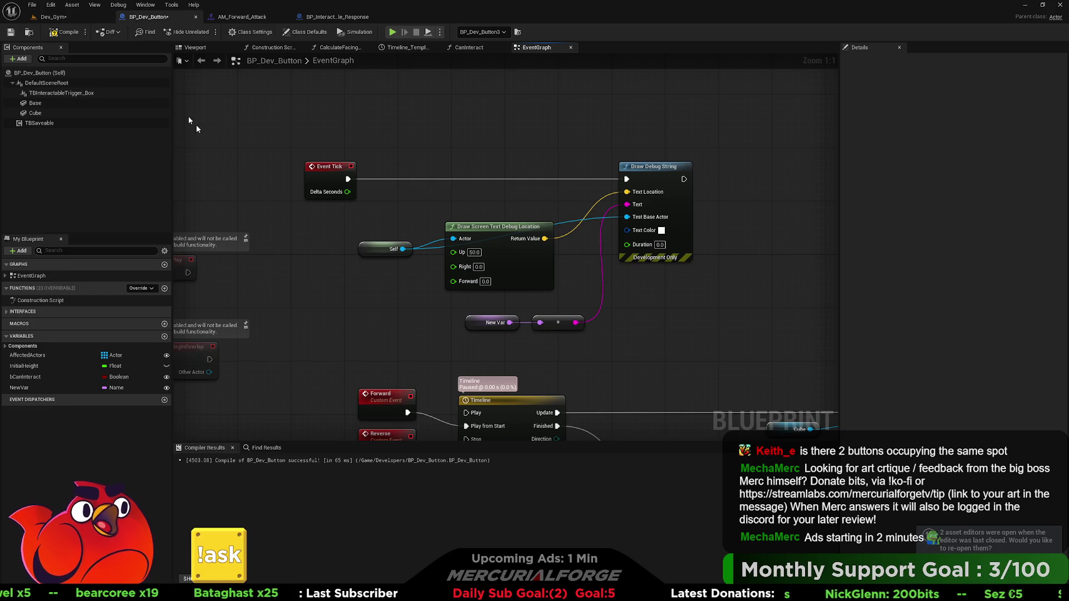
pyautogui.click(53, 16)
pyautogui.rightClick(390, 301)
pyautogui.click(414, 337)
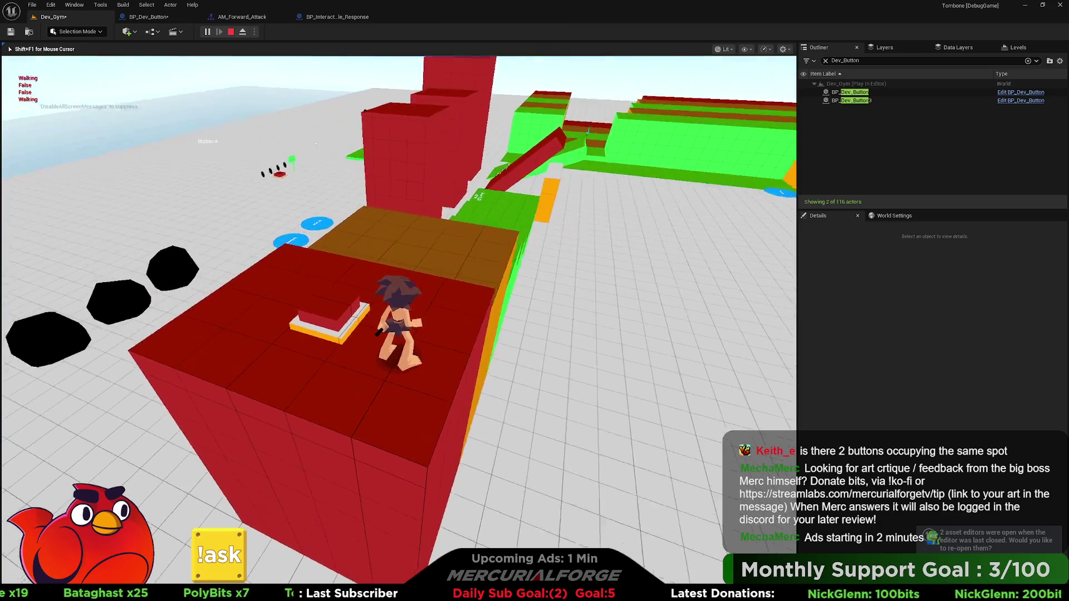
pyautogui.press('Escape')
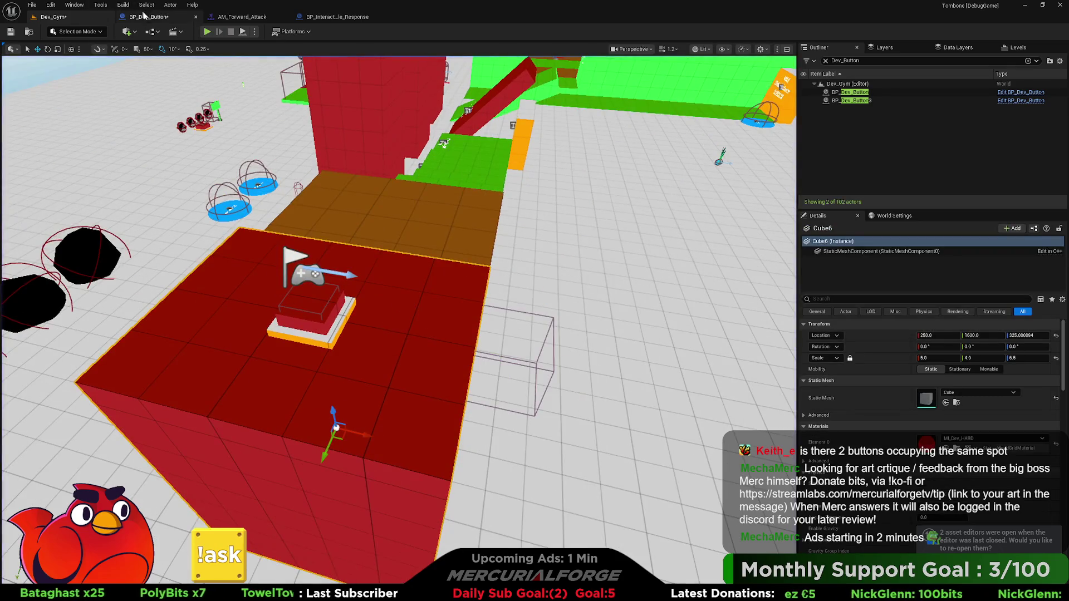
pyautogui.click(144, 16)
pyautogui.keyDown('alt'); pyautogui.click(627, 217); pyautogui.keyUp('alt')
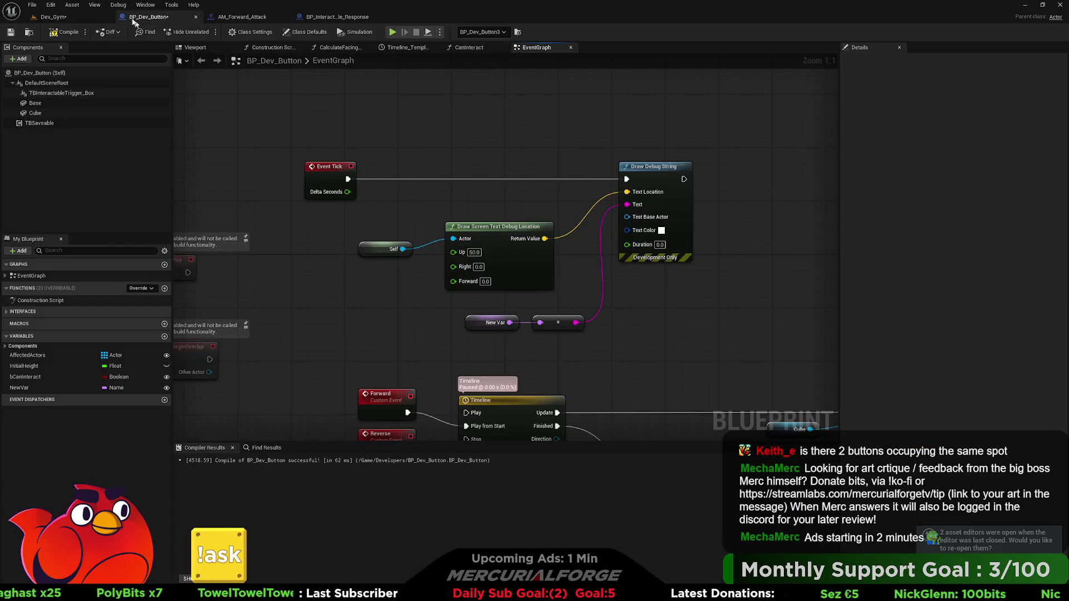
# Play Dev_Gym, run LoadGame in the console, interact with the Broken Button, and stop.
pyautogui.click(84, 16)
pyautogui.rightClick(376, 336)
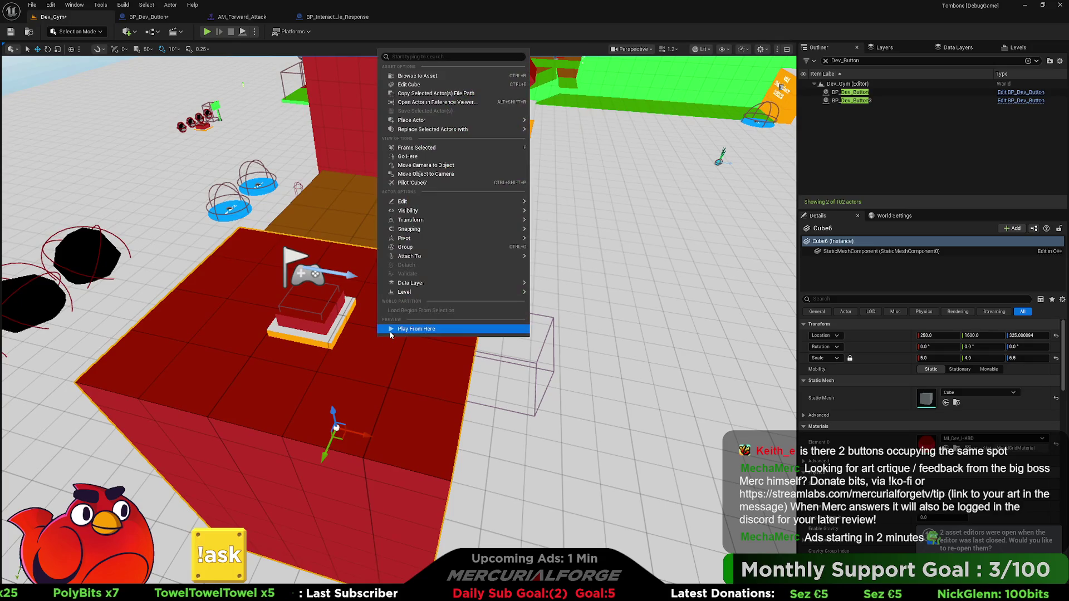
pyautogui.click(401, 327)
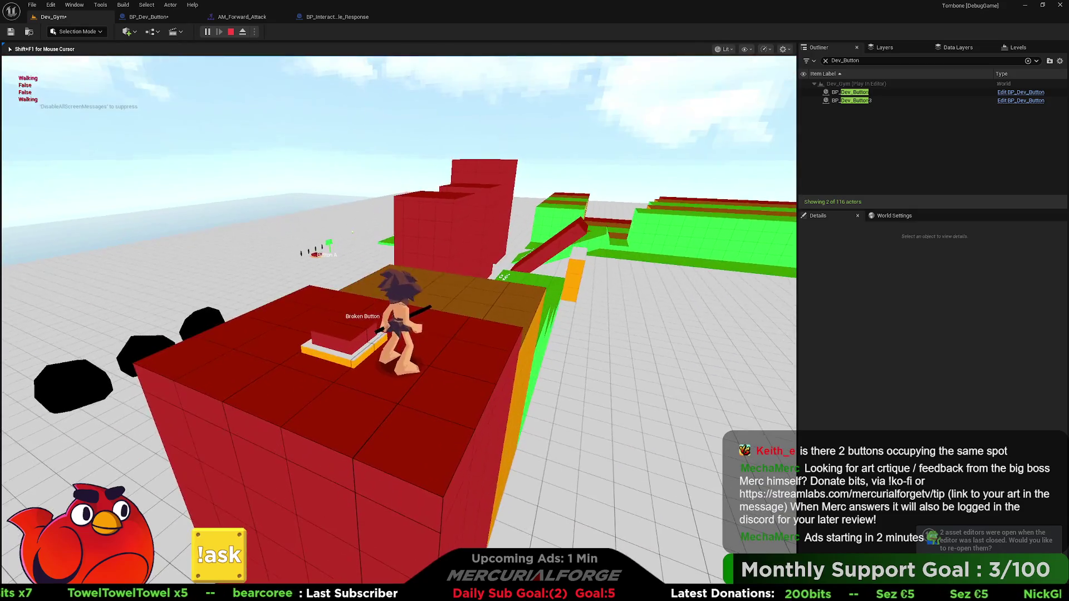
pyautogui.press('`')
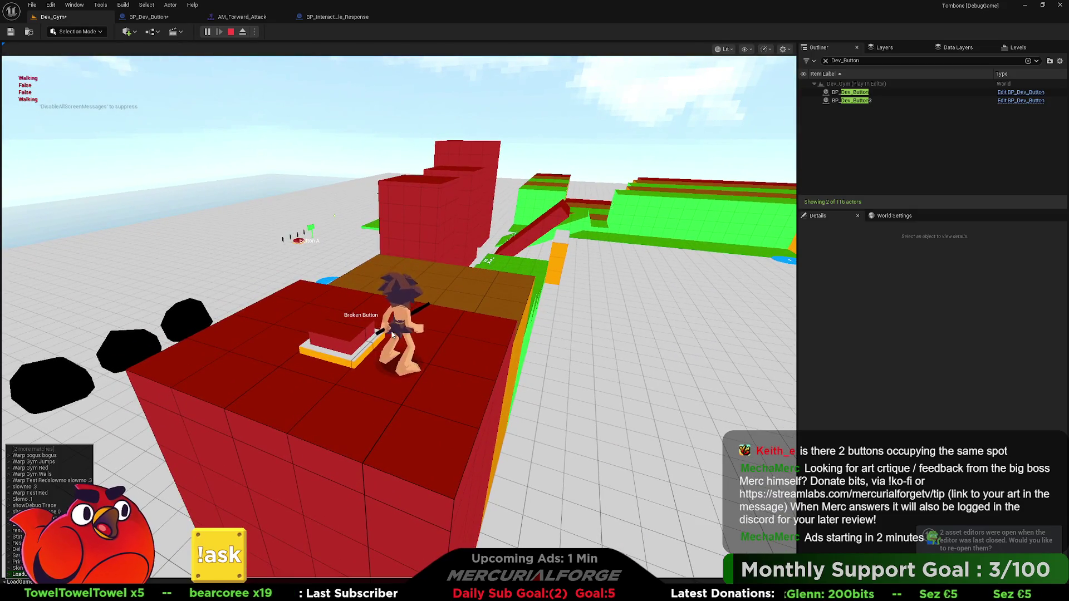
pyautogui.press('Return')
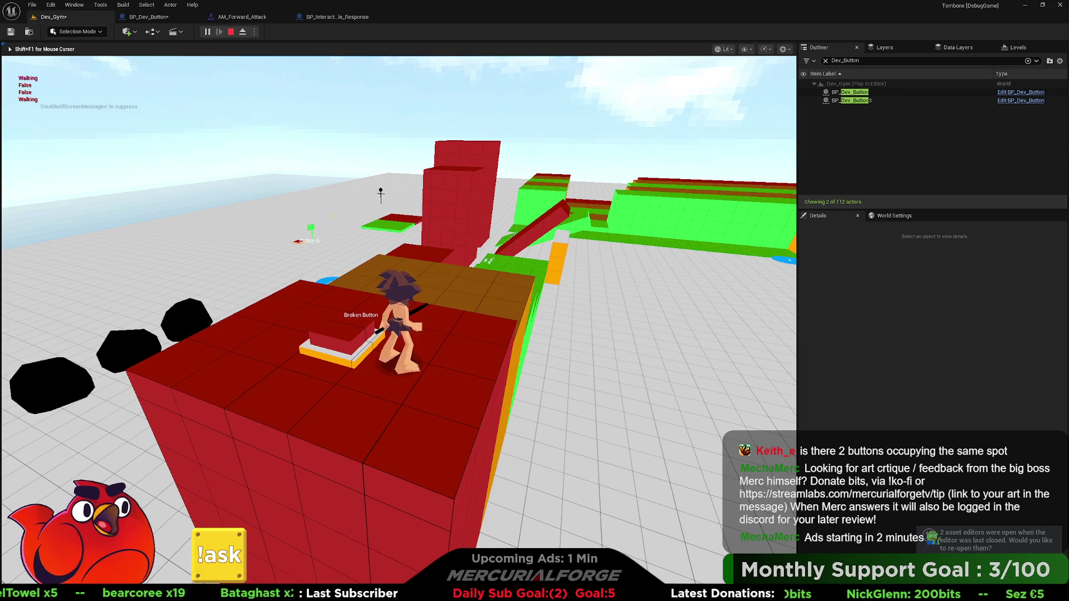
pyautogui.press('e')
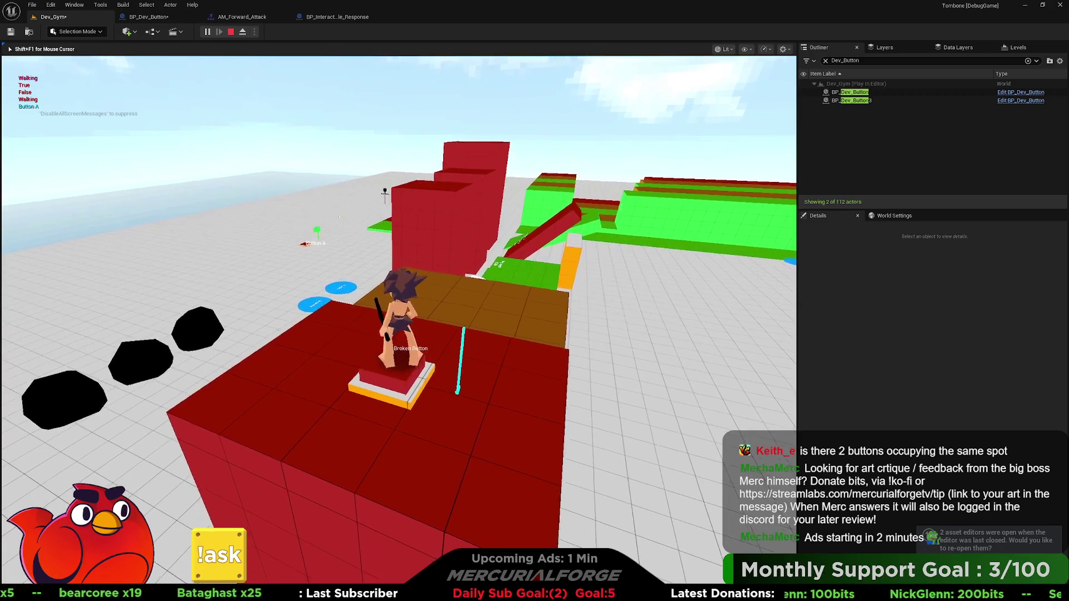
pyautogui.press('Escape')
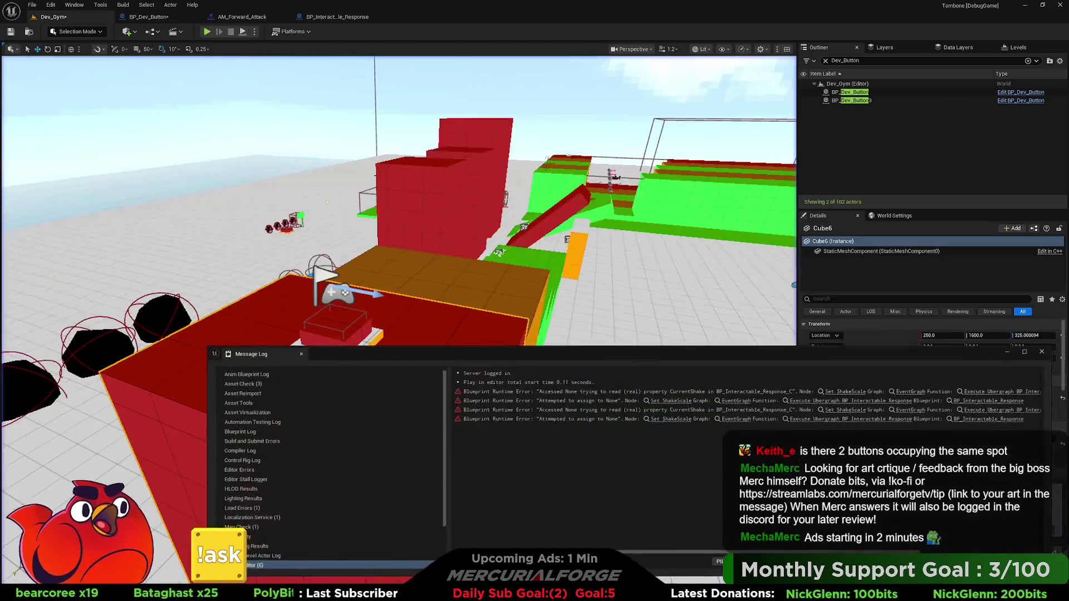
# Close the Message Log and inspect BP_Dev_Button's interactable trigger box in the level.
pyautogui.click(1044, 353)
pyautogui.click(850, 92)
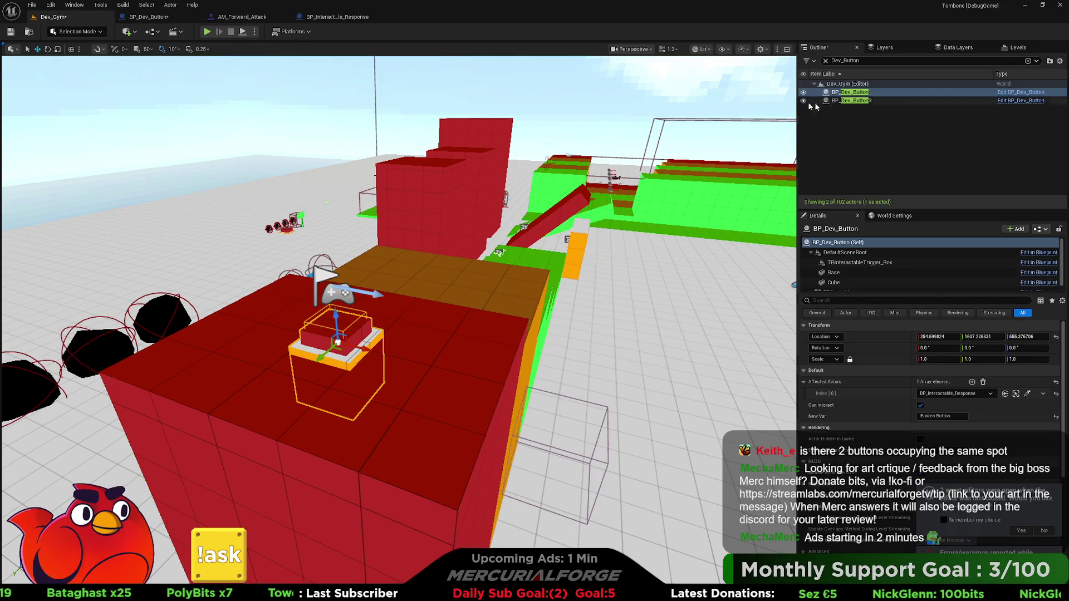
pyautogui.click(865, 264)
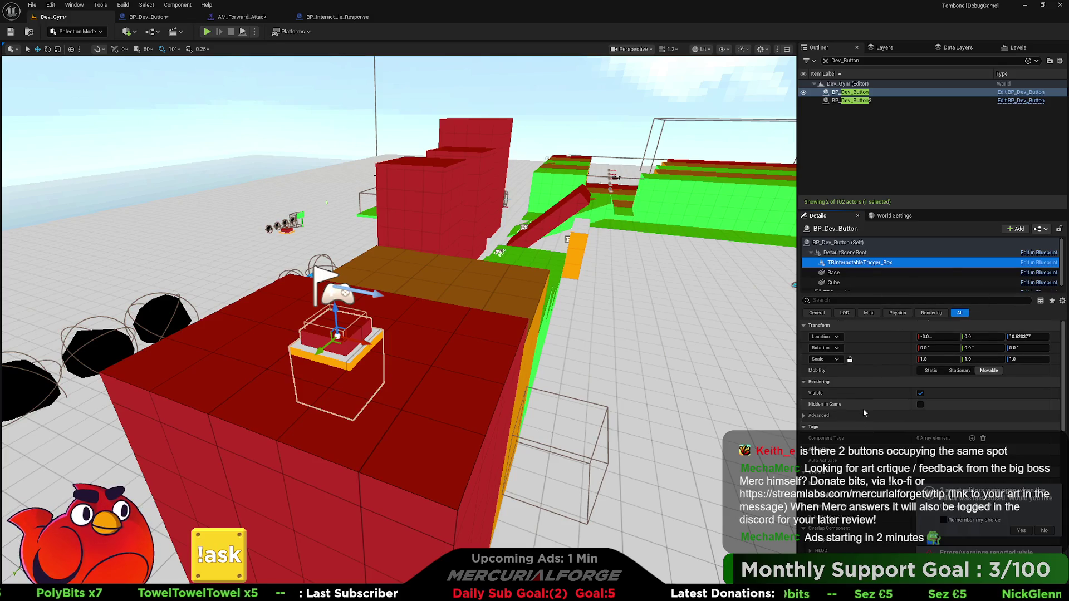
pyautogui.scroll(-1, 864, 412)
# Review the BP_Dev_Button and BP_Interactable_Response graphs, ending back on BP_Dev_Button.
pyautogui.click(149, 17)
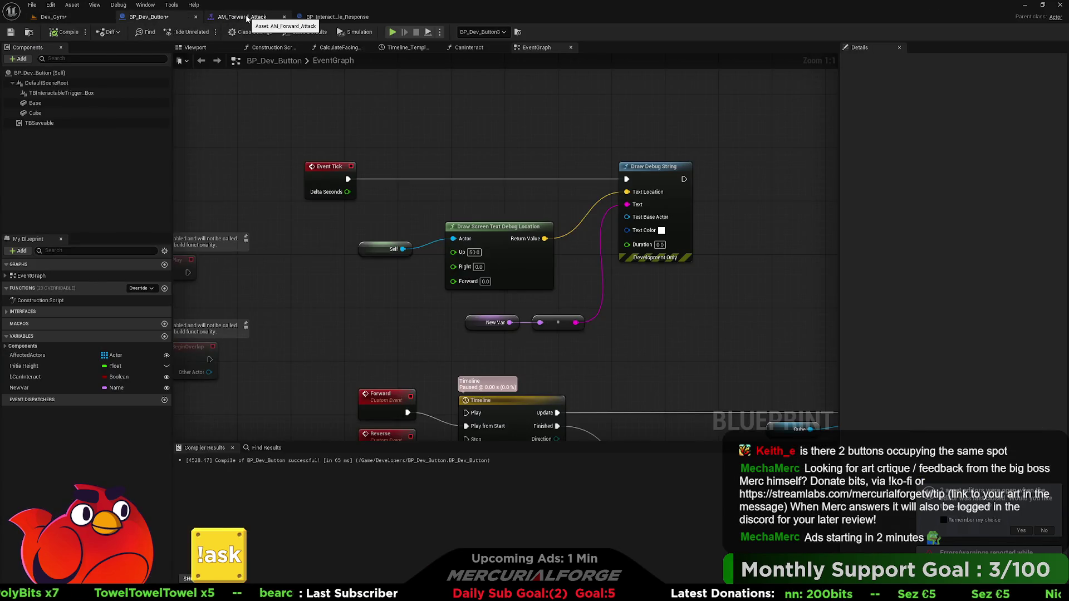
pyautogui.click(63, 18)
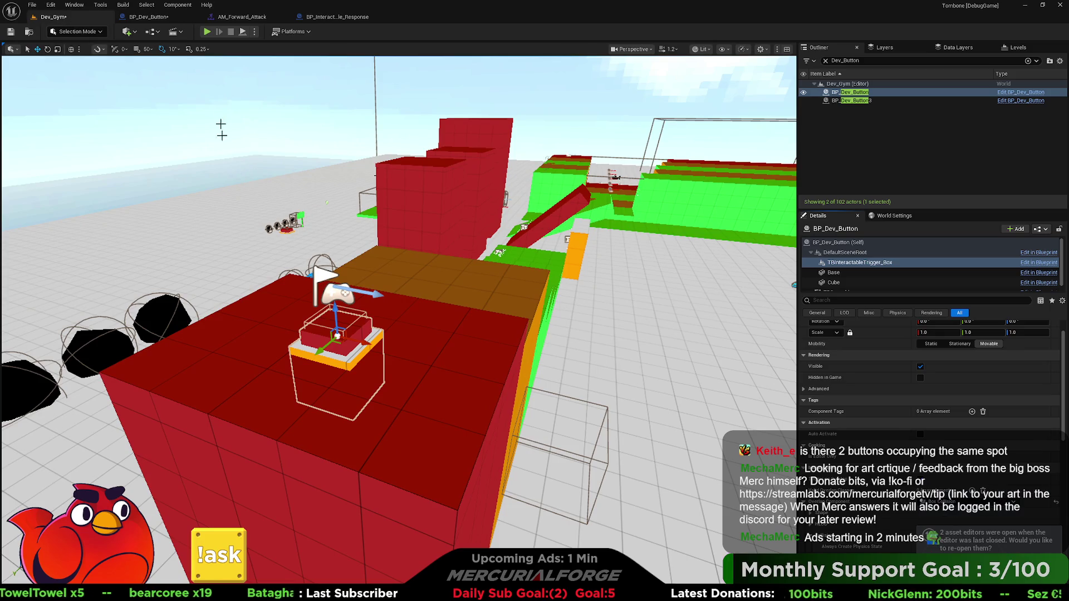
pyautogui.click(337, 17)
pyautogui.scroll(-3, 428, 254)
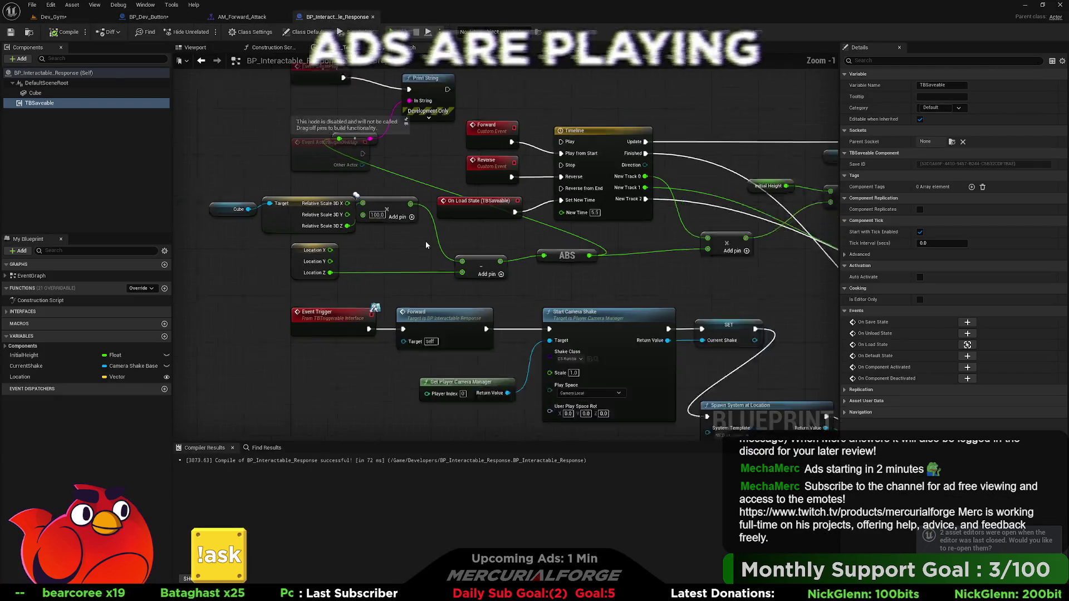
pyautogui.click(148, 16)
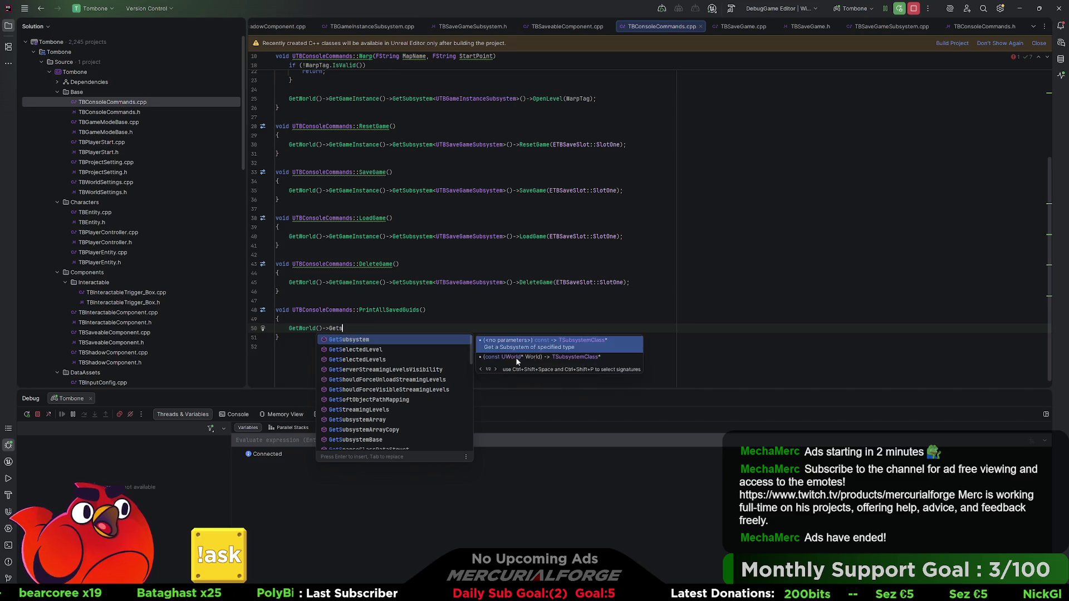
# Complete GetWorld()->GetSubsystem<UTBInteractionSubsystem>()-> in PrintAllSavedGuids.
pyautogui.write('BInteractionSubsystem>(')
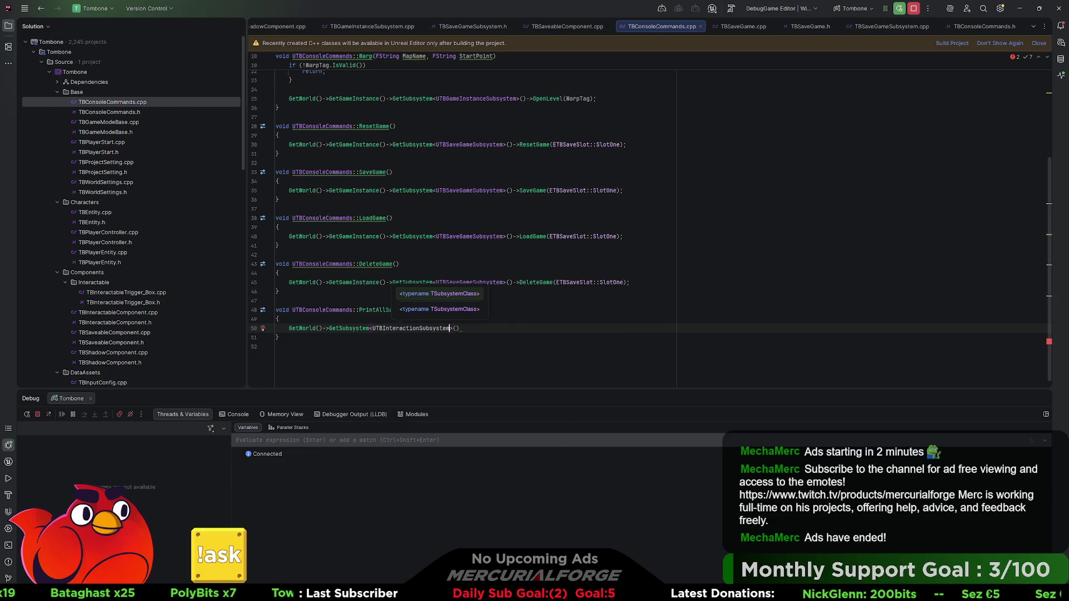
pyautogui.press('Return')
pyautogui.write('->')
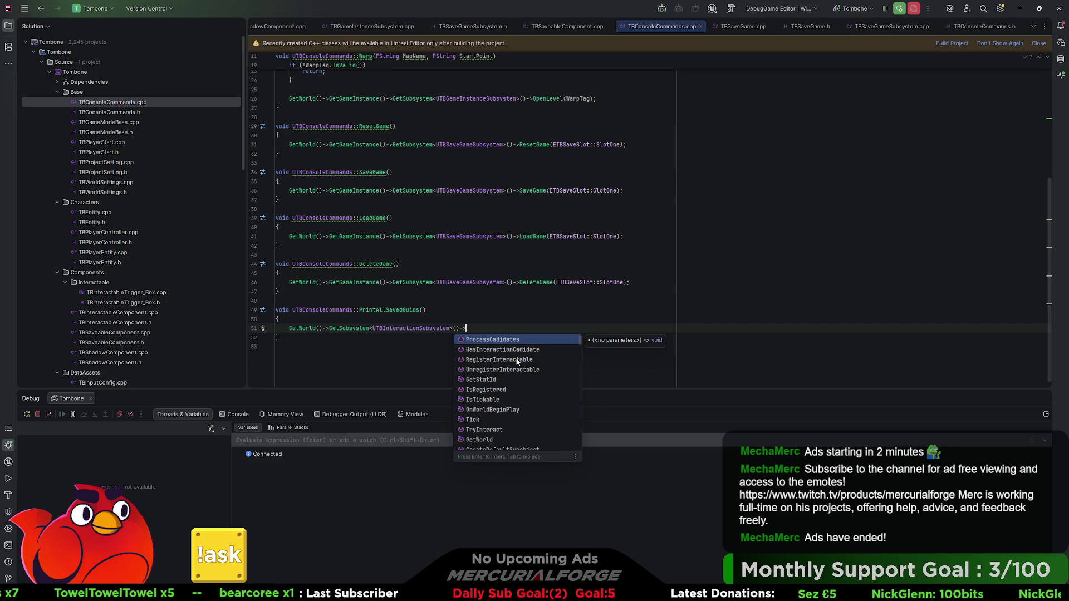
pyautogui.click(334, 301)
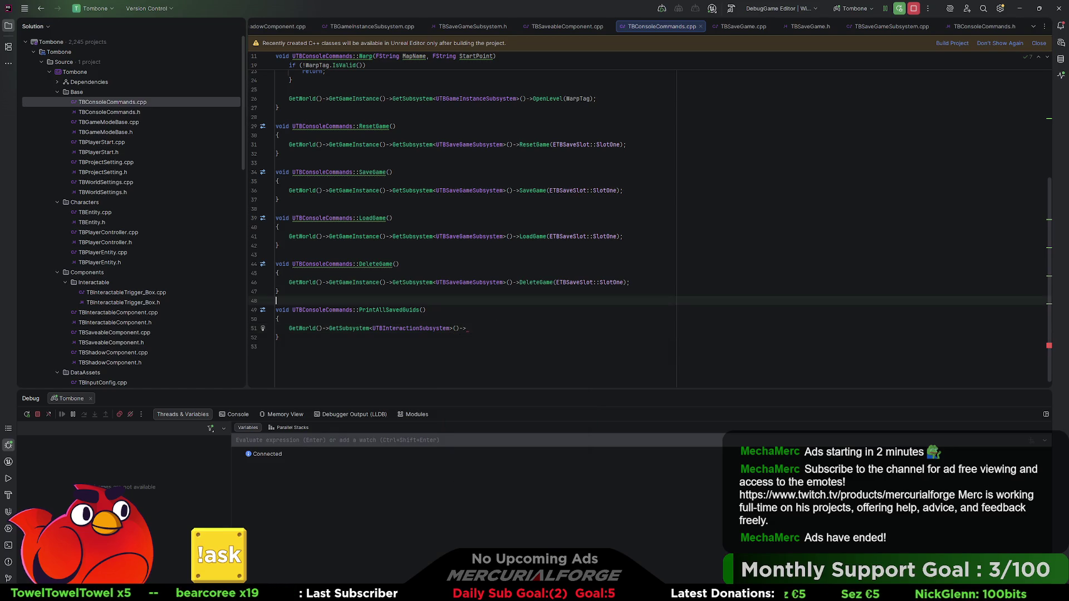
# Review TBInteractionSubsystem.h's members, then return to the Unreal Editor.
pyautogui.scroll(-3, 77, 296)
pyautogui.scroll(-10, 83, 295)
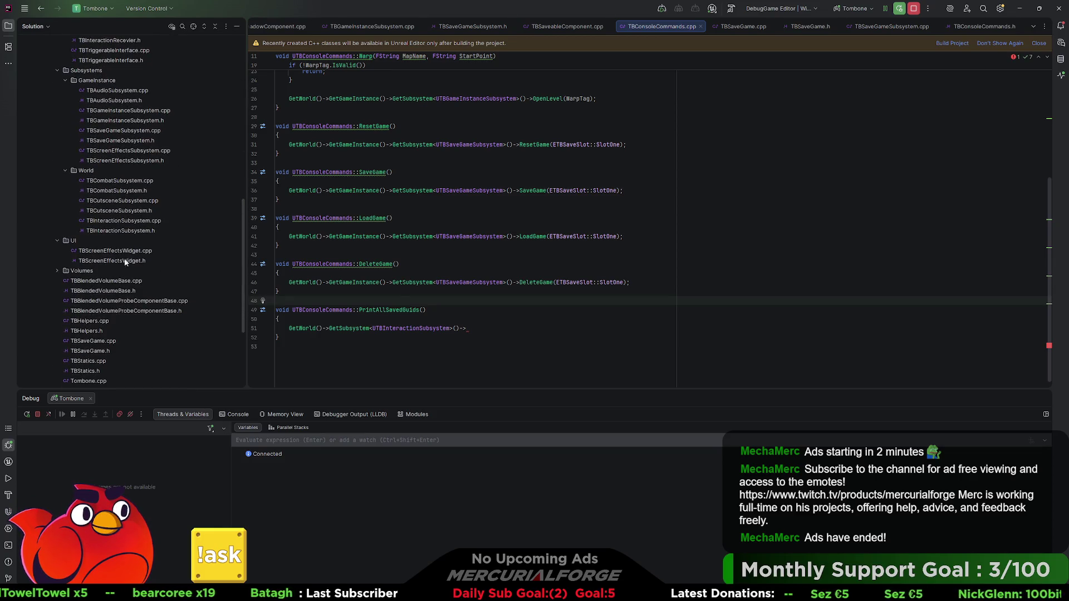
pyautogui.doubleClick(124, 229)
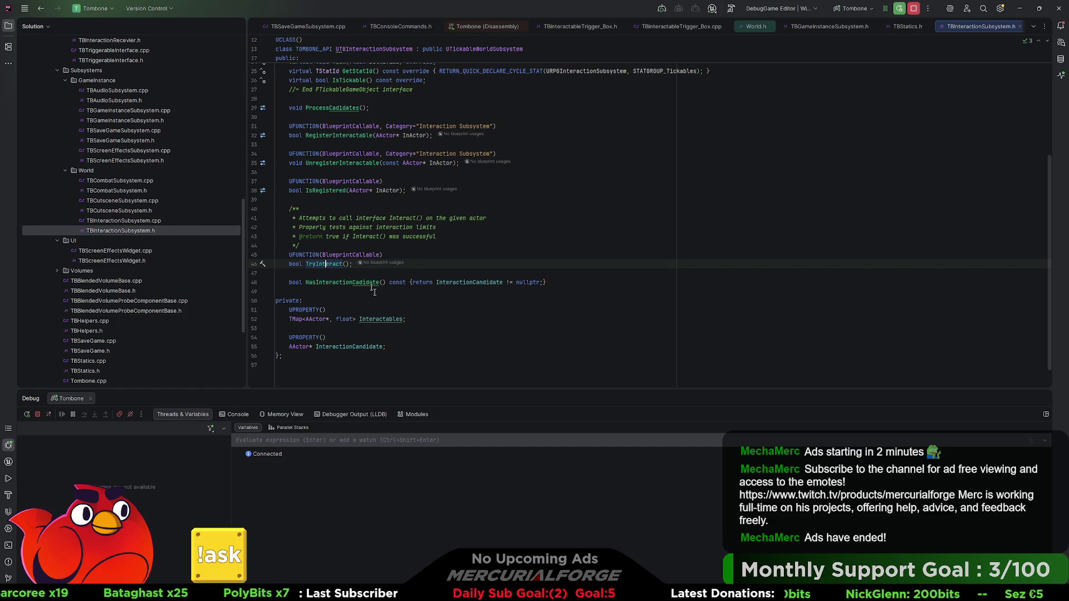
pyautogui.moveTo(367, 282)
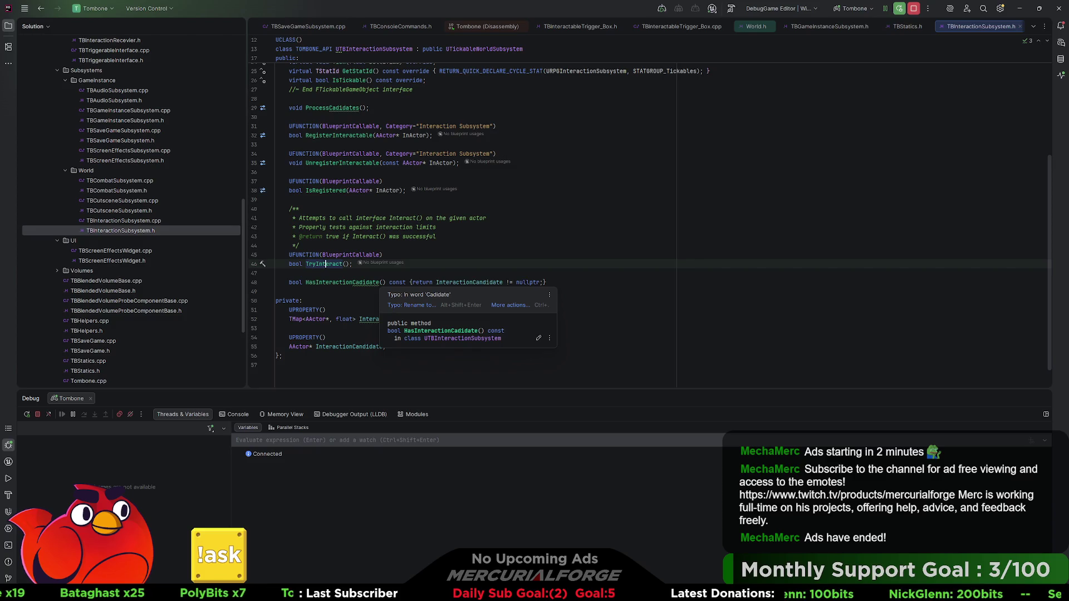
pyautogui.hotkey('alt', 'Tab')
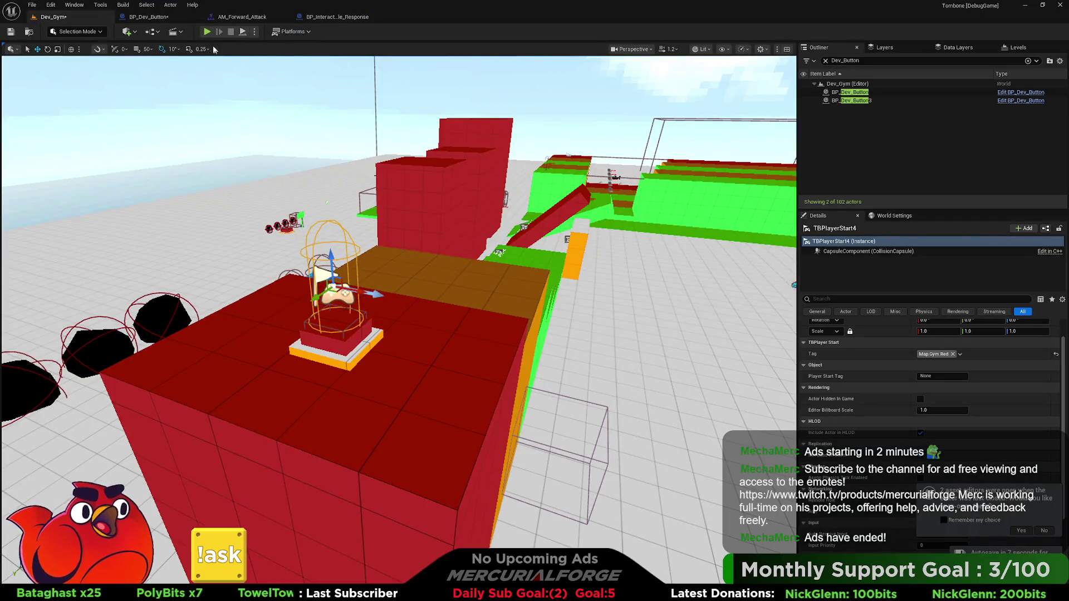
pyautogui.click(148, 17)
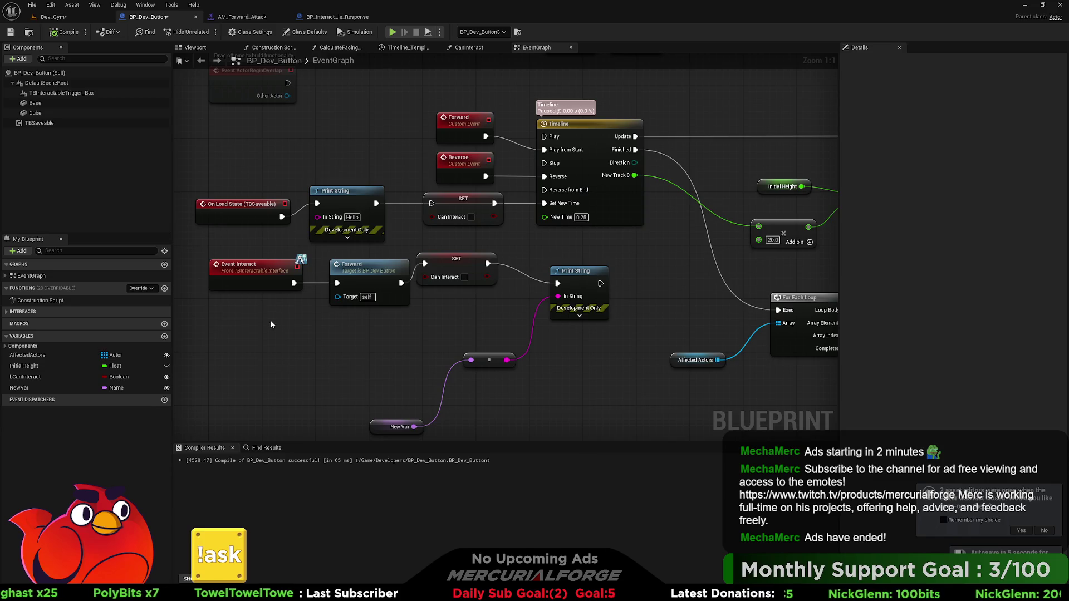
pyautogui.moveTo(659, 246)
pyautogui.mouseDown()
pyautogui.moveTo(349, 226)
pyautogui.moveTo(688, 224)
pyautogui.mouseUp()
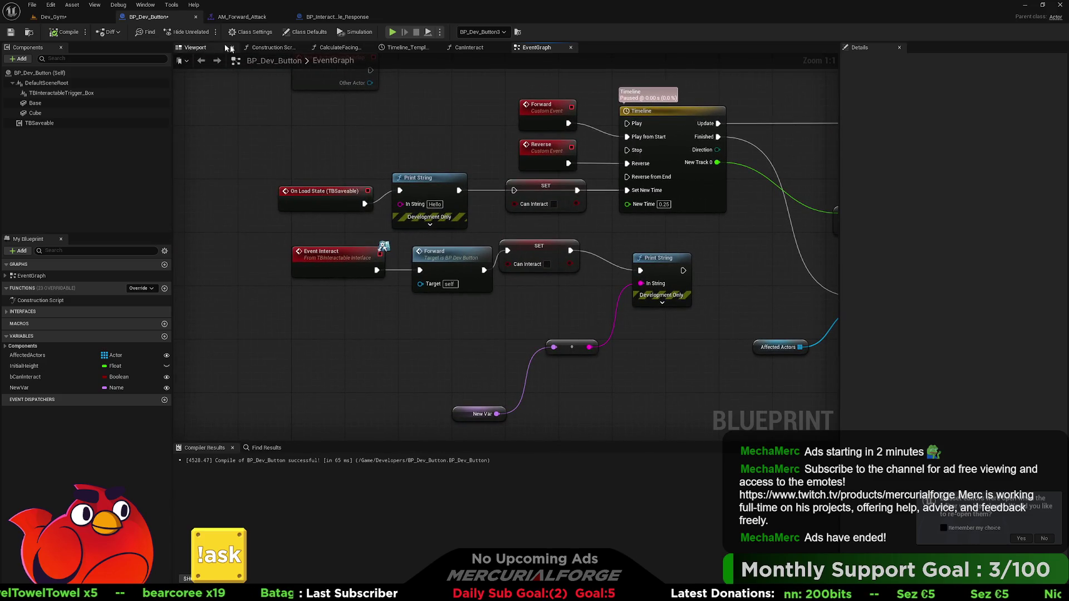
pyautogui.click(305, 17)
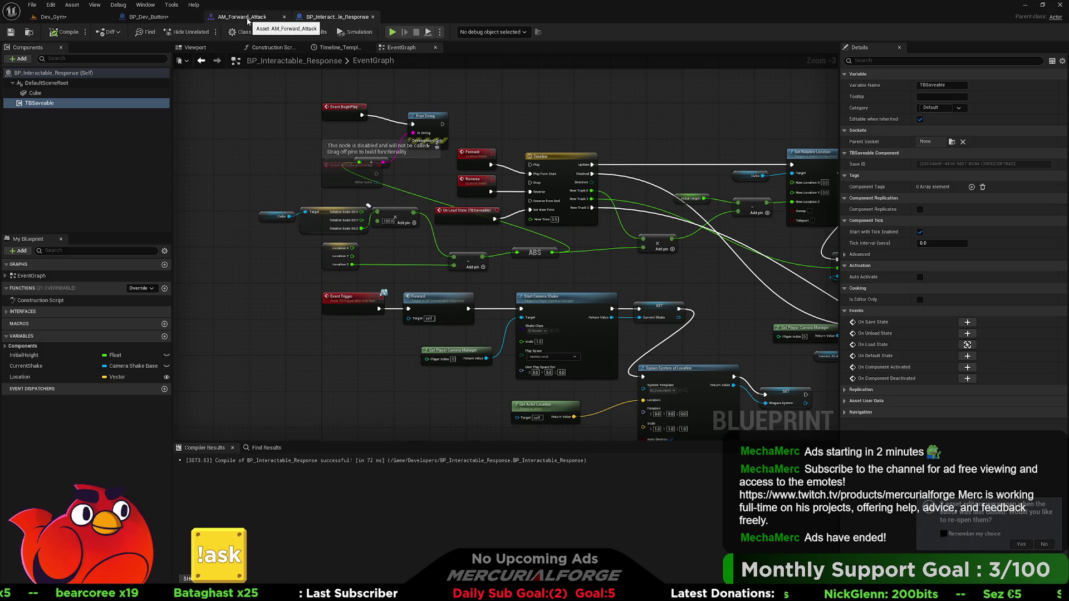
pyautogui.click(53, 17)
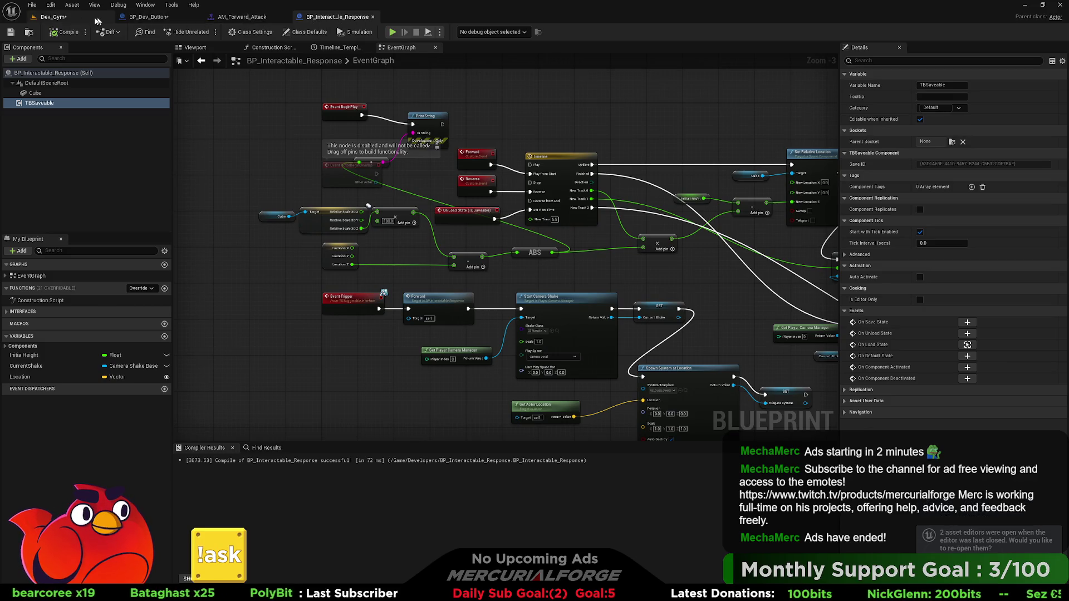
pyautogui.hotkey('alt', 'Tab')
pyautogui.hotkey('alt', 'Tab')
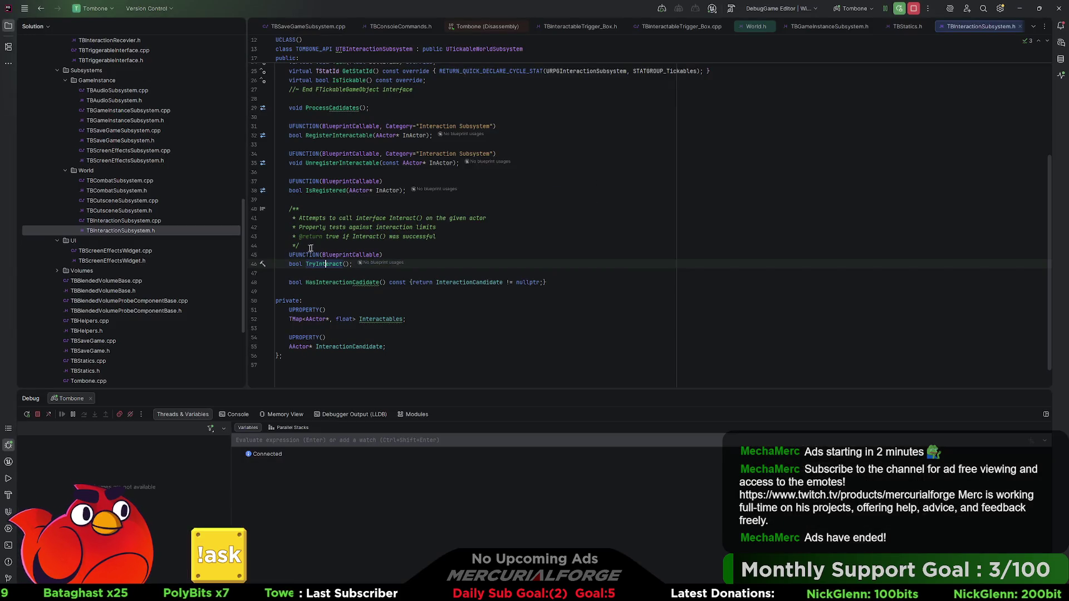
# Cut the PrintAllSavedGUIDS declaration out of TBSaveGameSubsystem.h.
pyautogui.click(545, 282)
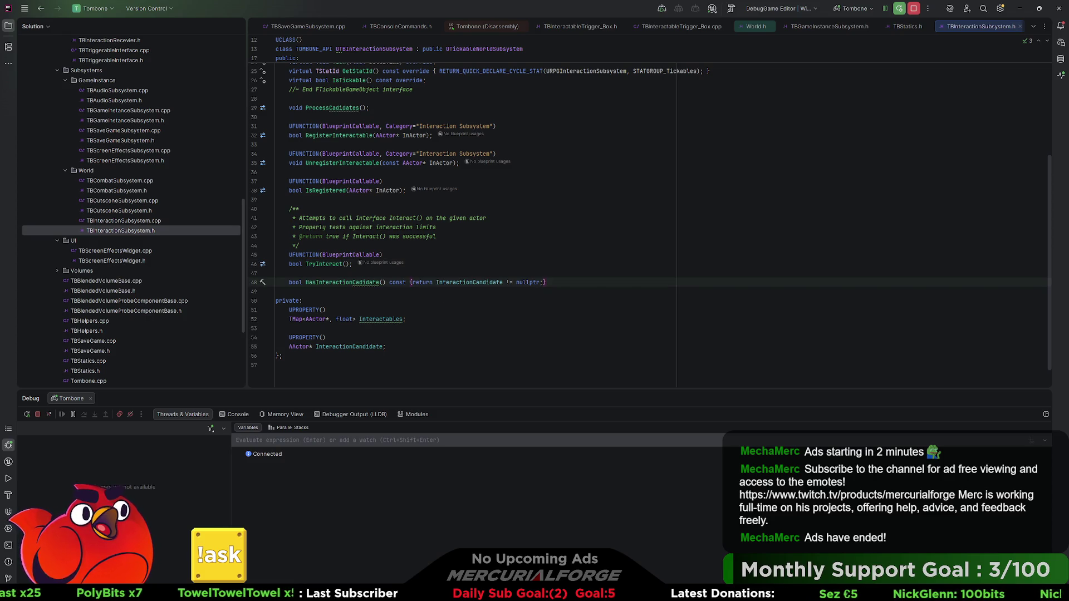
pyautogui.click(119, 141)
pyautogui.doubleClick(119, 141)
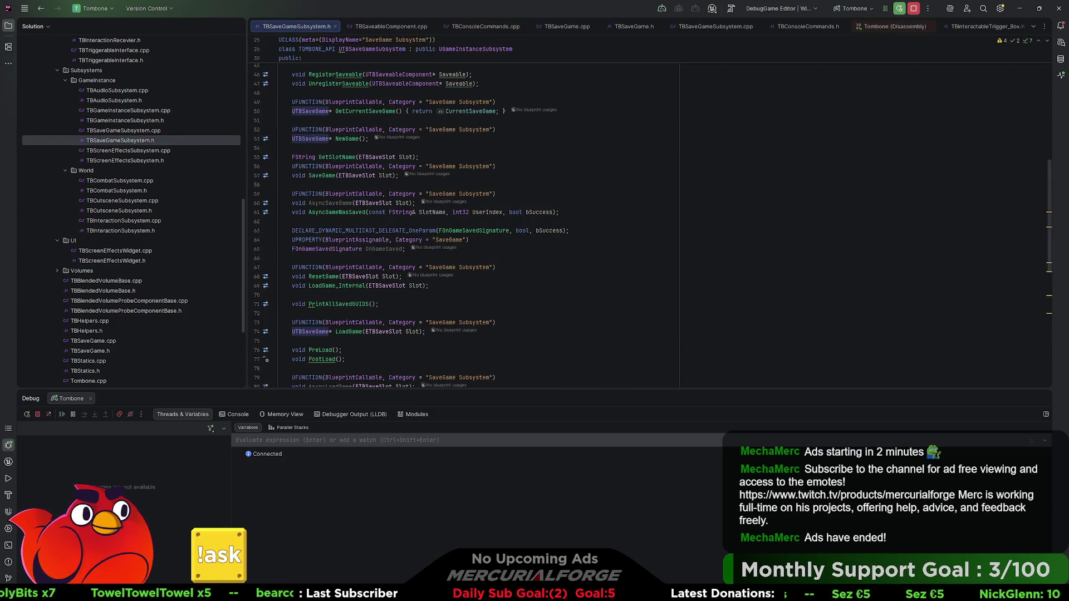
pyautogui.scroll(-1, 478, 223)
pyautogui.click(334, 276)
pyautogui.hotkey('ctrl', 'x')
# Paste a UE_LOG line into PrintAllSavedGuids, placing it below the subsystem call.
pyautogui.hotkey('ctrl', 'Tab')
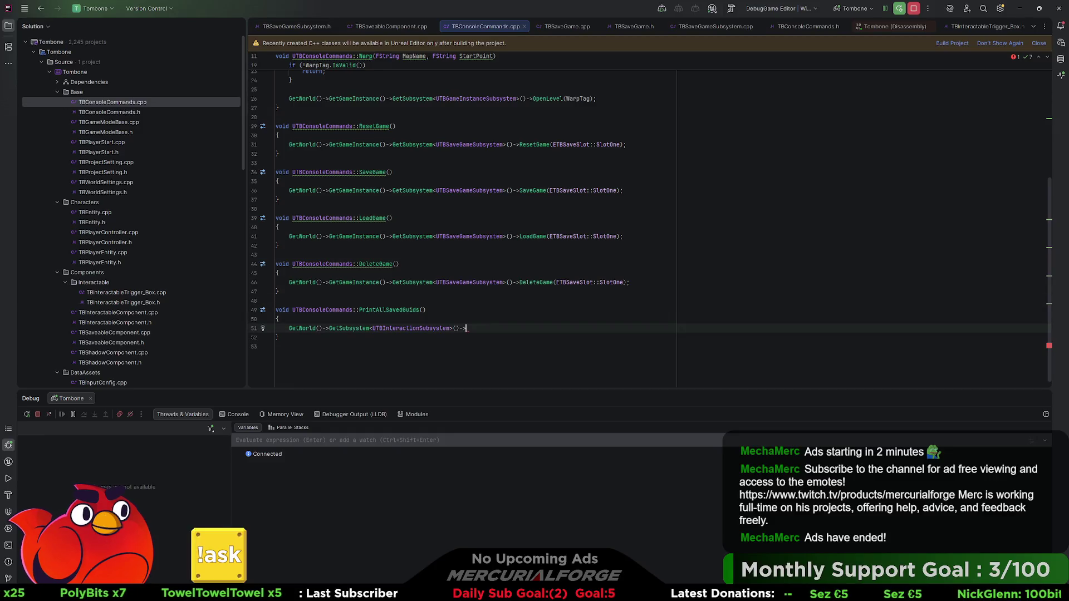
pyautogui.hotkey('ctrl', 'v')
pyautogui.press('Down')
pyautogui.hotkey('ctrl', 'shift', 'Up')
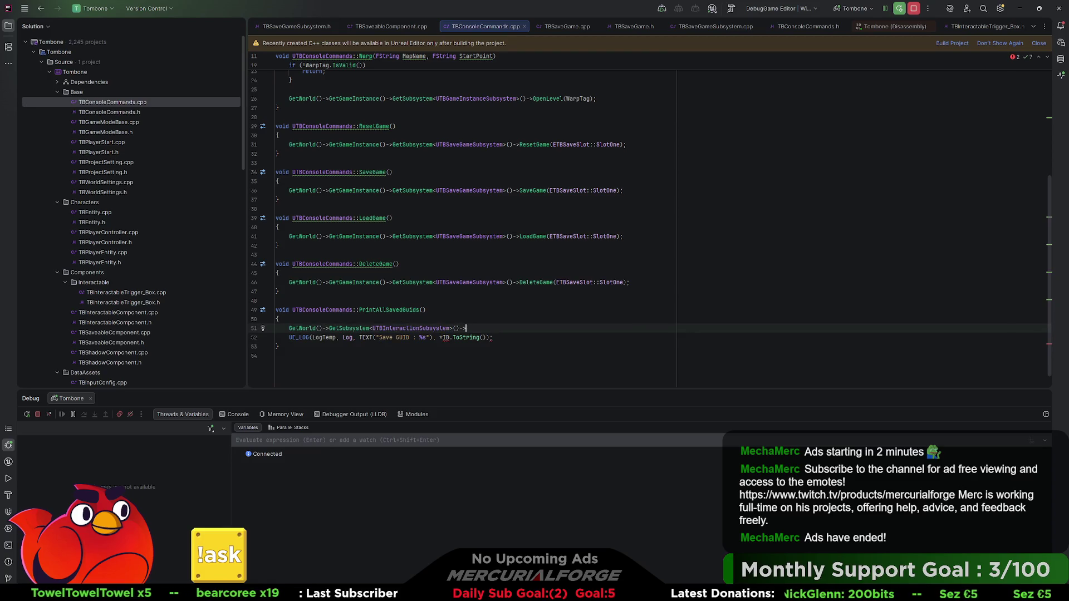
# Assign the subsystem call to 'AActor* Printer =' and reopen TBInteractionSubsystem.h.
pyautogui.click(289, 328)
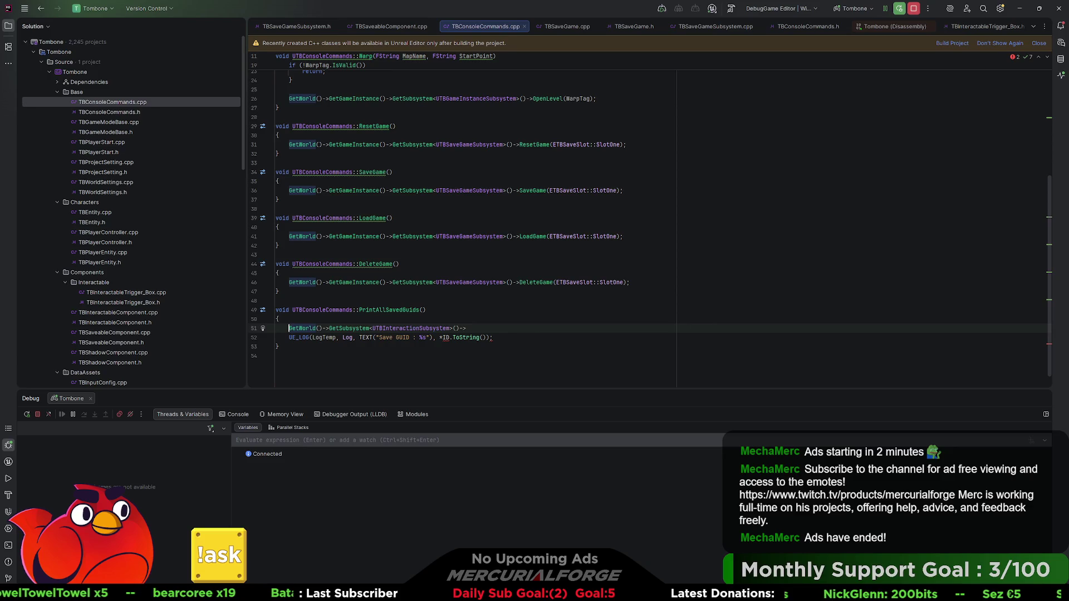
pyautogui.write('AActor')
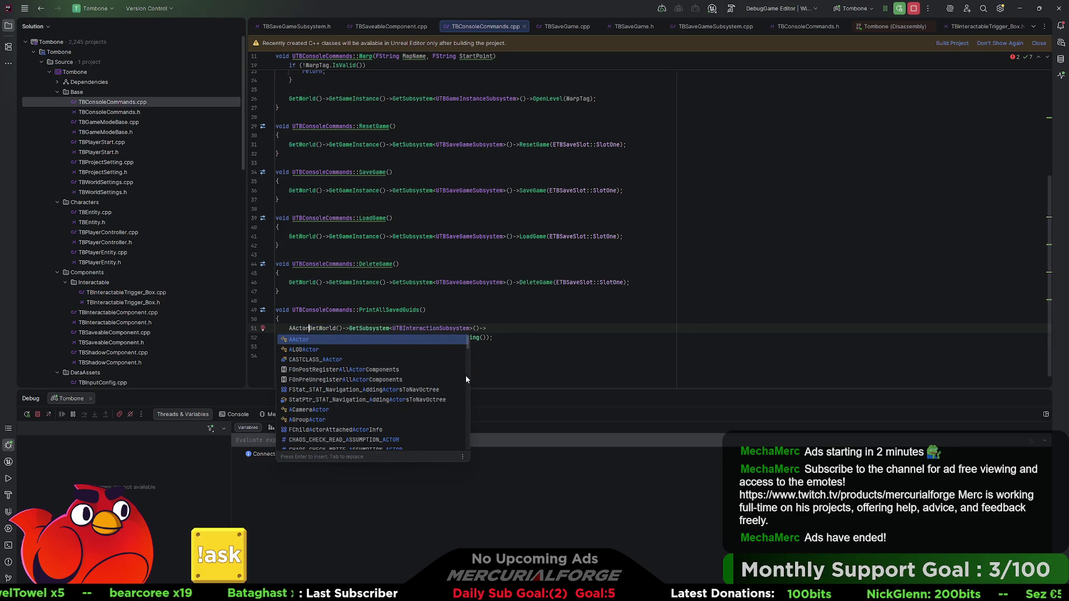
pyautogui.write('* ')
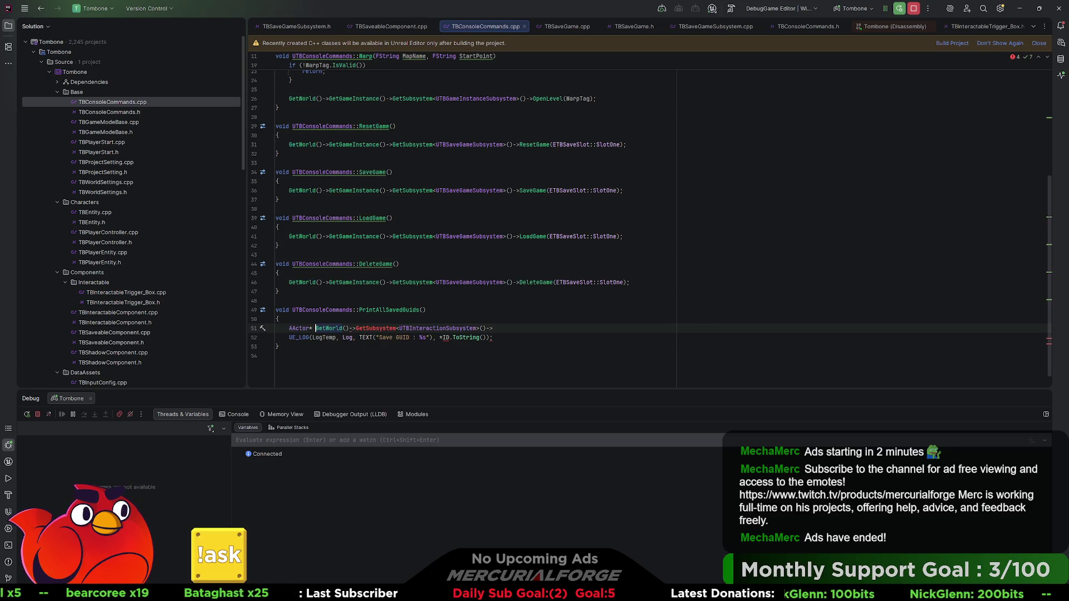
pyautogui.write('Printer =')
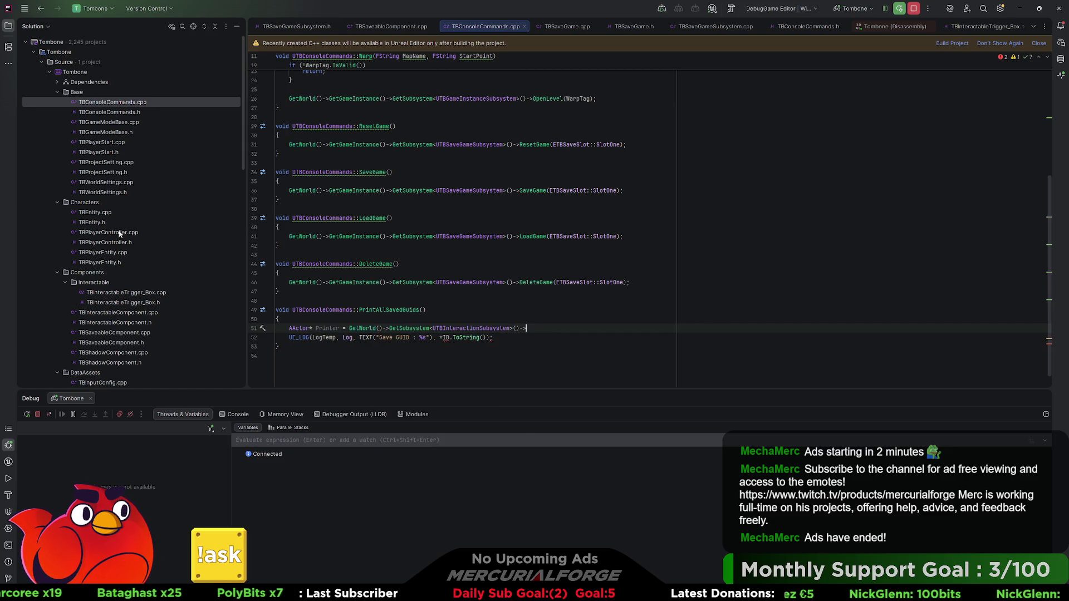
pyautogui.scroll(-10, 117, 151)
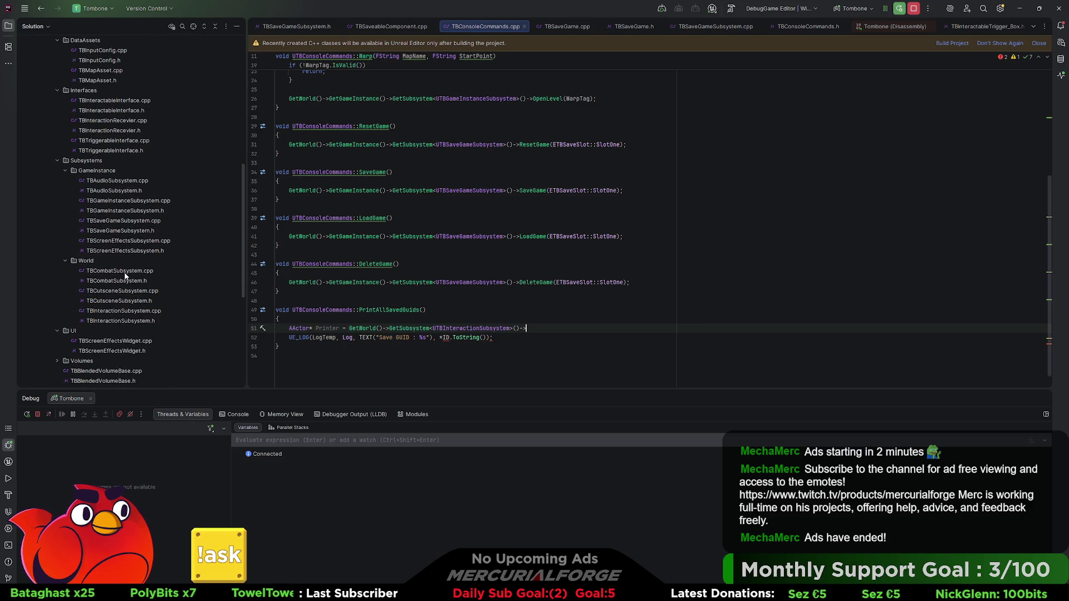
pyautogui.doubleClick(123, 320)
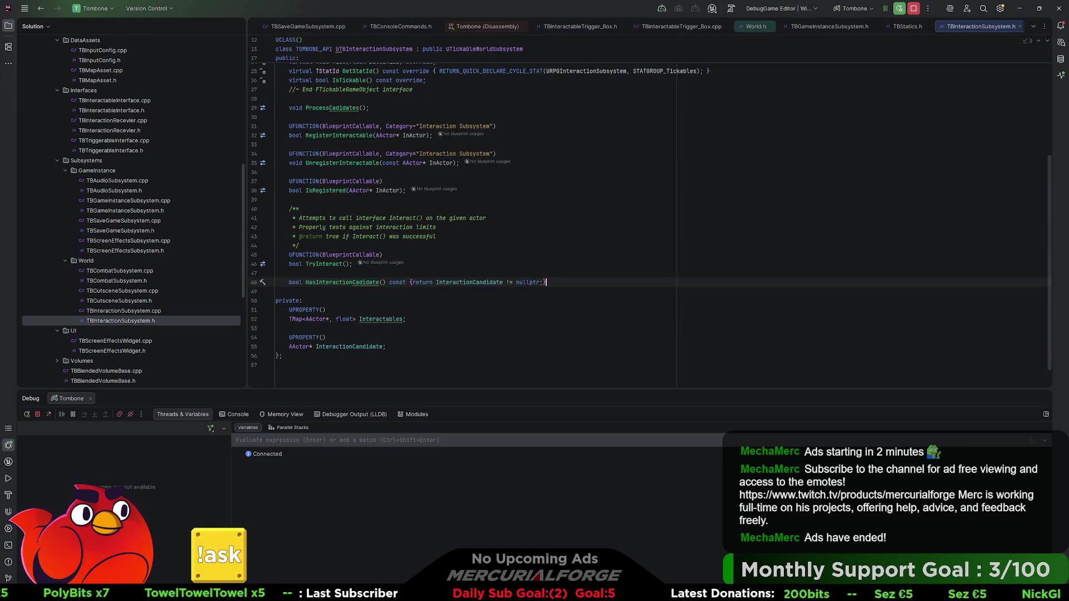
# Move InteractionCandidate and its UPROPERTY line below Interactables into the private section.
pyautogui.click(397, 338)
pyautogui.hotkey('alt', 'shift', 'Up')
pyautogui.hotkey('alt', 'shift', 'Up')
pyautogui.hotkey('alt', 'shift', 'Up')
pyautogui.hotkey('alt', 'shift', 'Up')
pyautogui.press('Down')
pyautogui.press('Down')
pyautogui.press('Down')
pyautogui.hotkey('alt', 'shift', 'Up')
pyautogui.hotkey('alt', 'shift', 'Up')
pyautogui.hotkey('alt', 'shift', 'Up')
pyautogui.hotkey('alt', 'shift', 'Up')
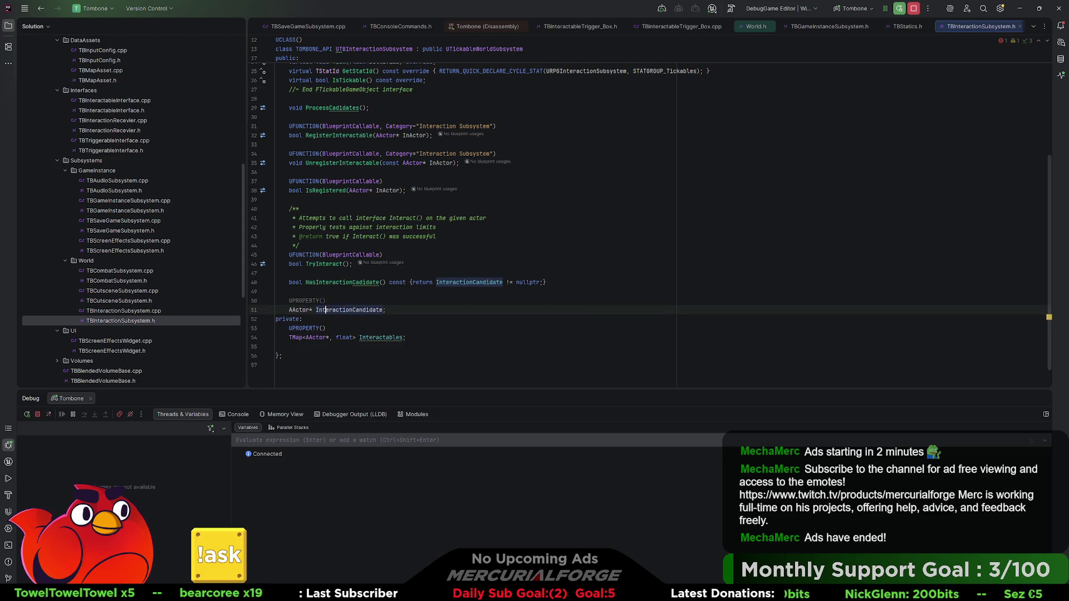
pyautogui.scroll(10, 145, 223)
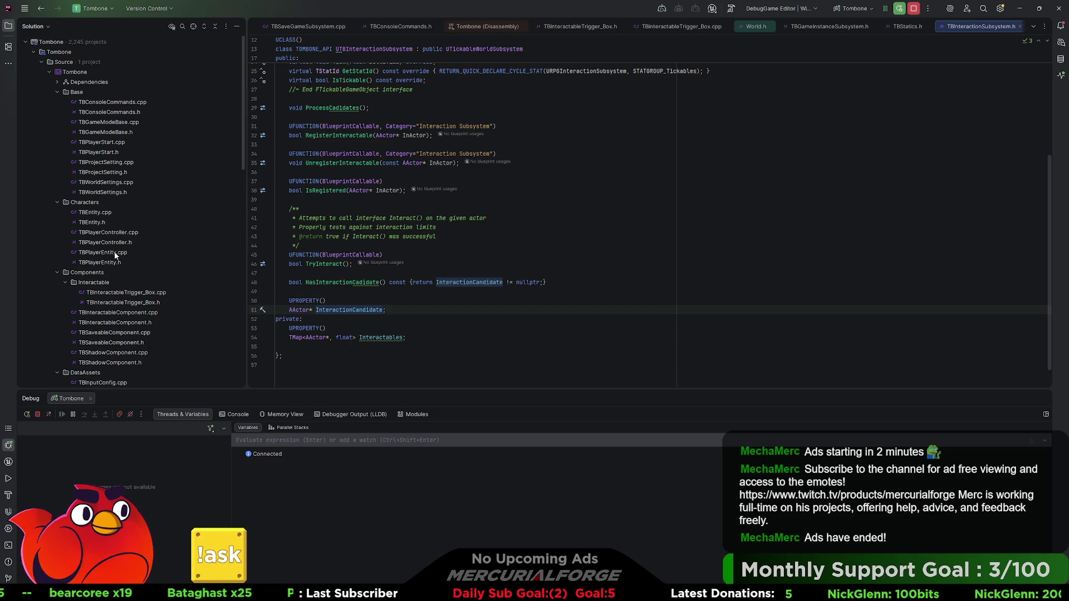
pyautogui.hotkey('alt', 'shift', 'Down')
pyautogui.hotkey('alt', 'shift', 'Down')
pyautogui.hotkey('alt', 'shift', 'Down')
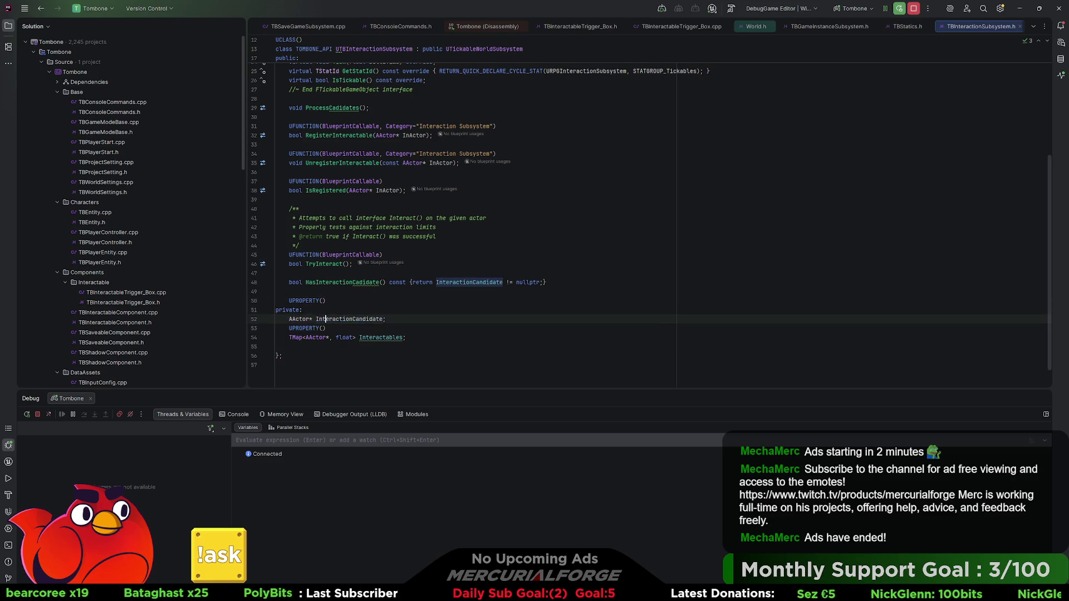
pyautogui.hotkey('alt', 'shift', 'Down')
pyautogui.press('Up')
pyautogui.press('Up')
pyautogui.press('Up')
pyautogui.hotkey('alt', 'shift', 'Down')
pyautogui.hotkey('alt', 'shift', 'Down')
pyautogui.hotkey('alt', 'shift', 'Down')
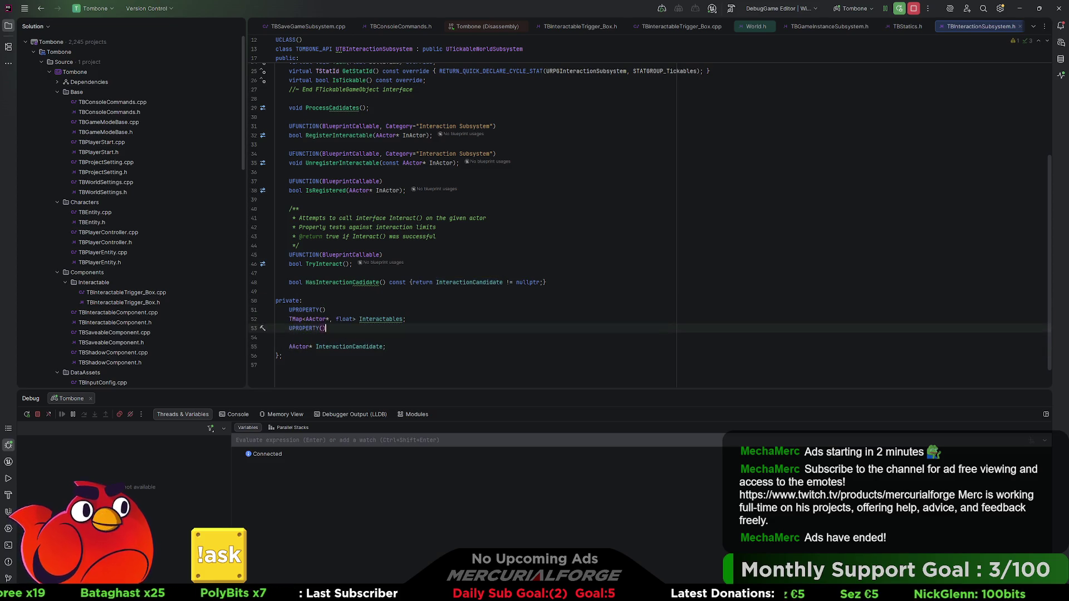
# Add 'friend class UTBConsoleCommands;' on a new line under private:.
pyautogui.press('Up')
pyautogui.press('Up')
pyautogui.press('Up')
pyautogui.press('Return')
pyautogui.write('friend')
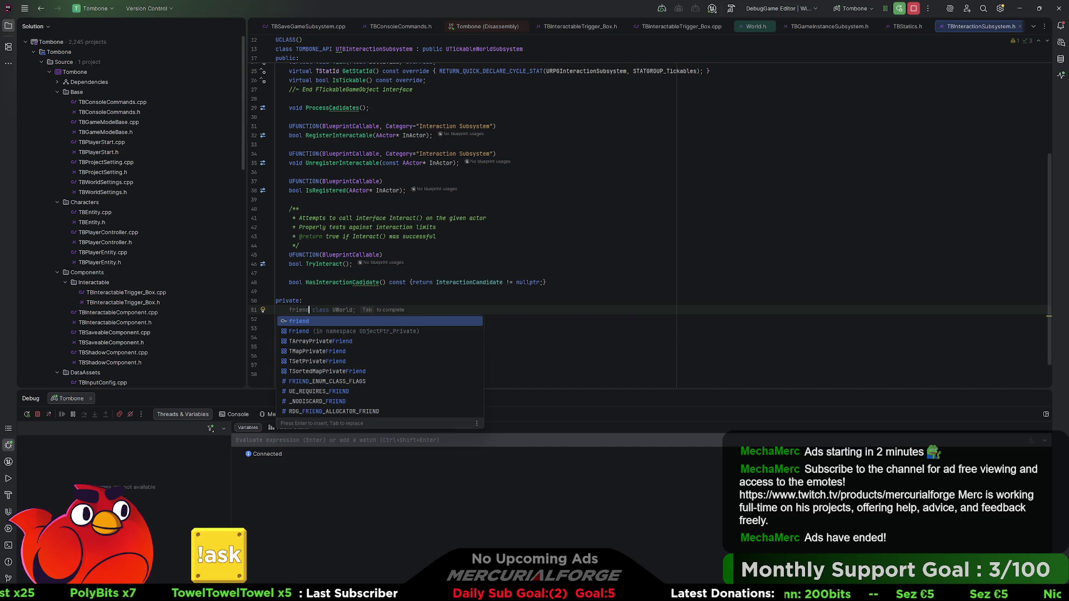
pyautogui.press('Tab')
pyautogui.press('BackSpace')
pyautogui.press('BackSpace')
pyautogui.press('BackSpace')
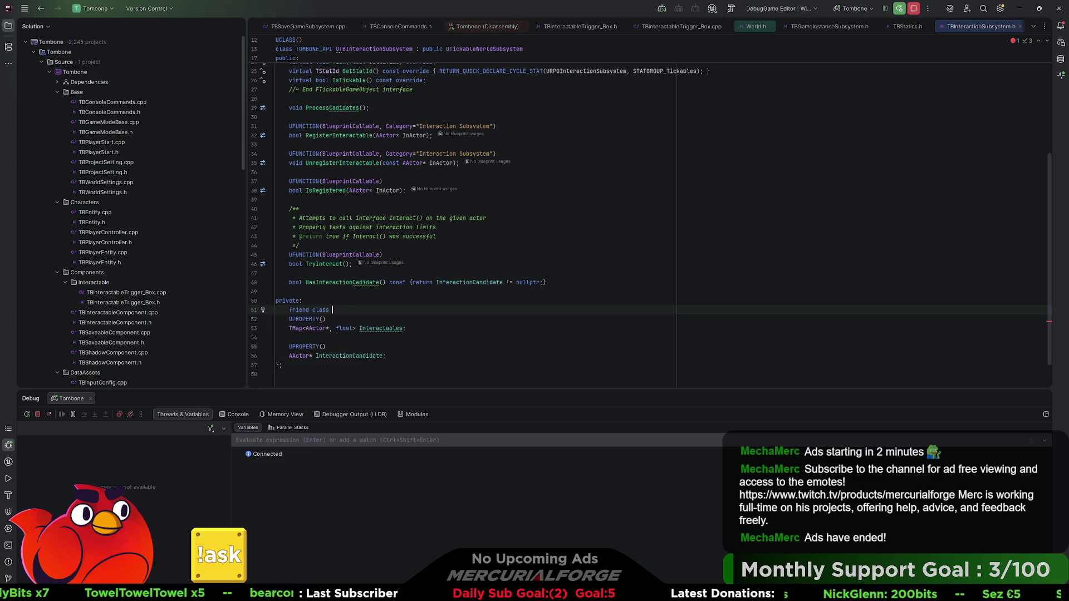
pyautogui.write('UTBConsoleC')
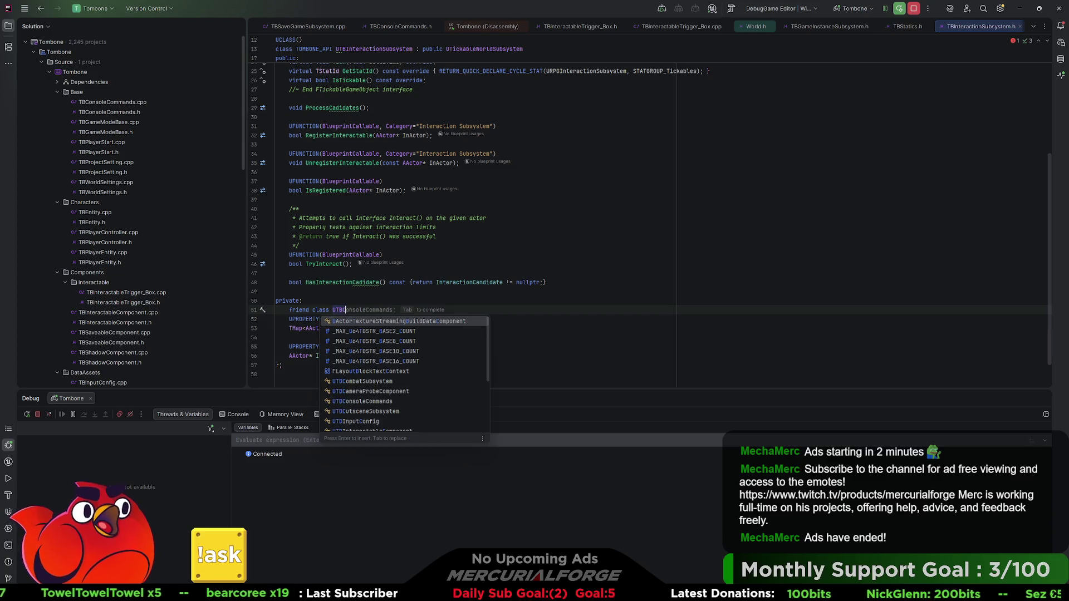
pyautogui.press('Return')
pyautogui.write(';')
pyautogui.press('Return')
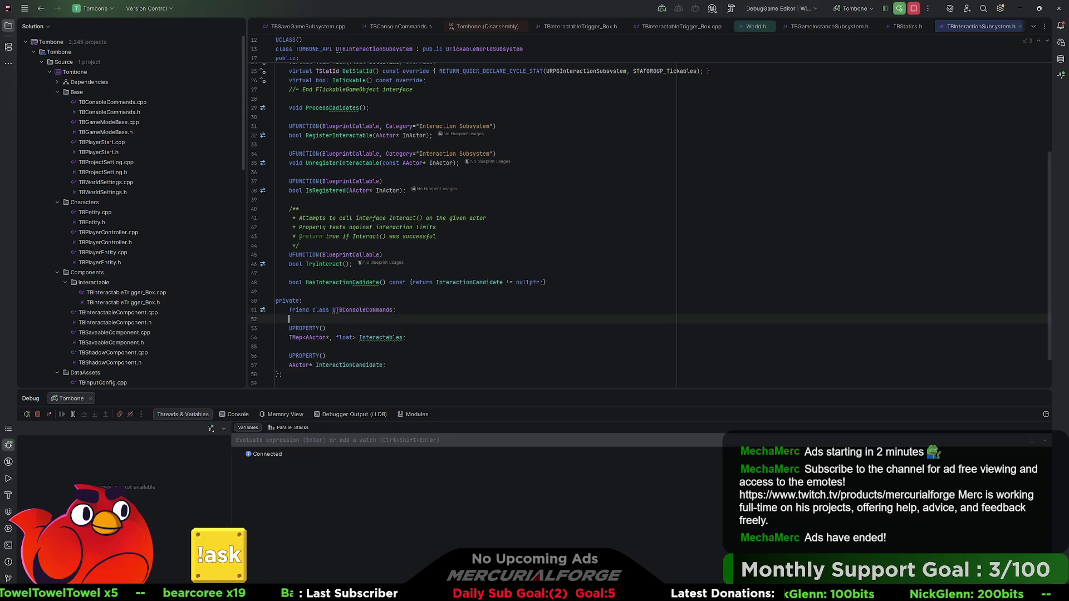
pyautogui.rightClick(340, 307)
pyautogui.click(384, 315)
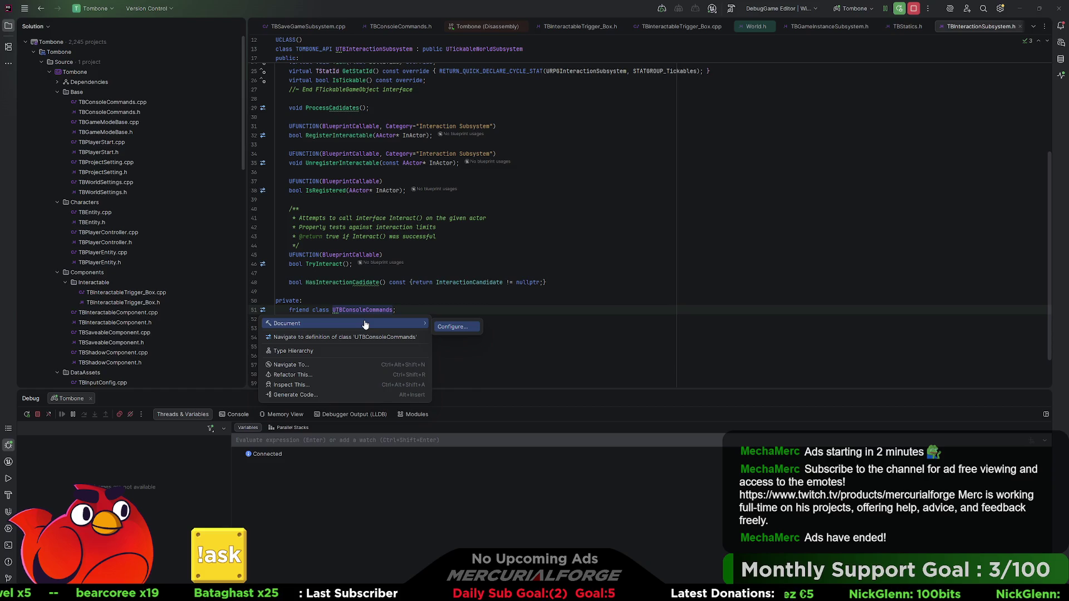
pyautogui.click(376, 312)
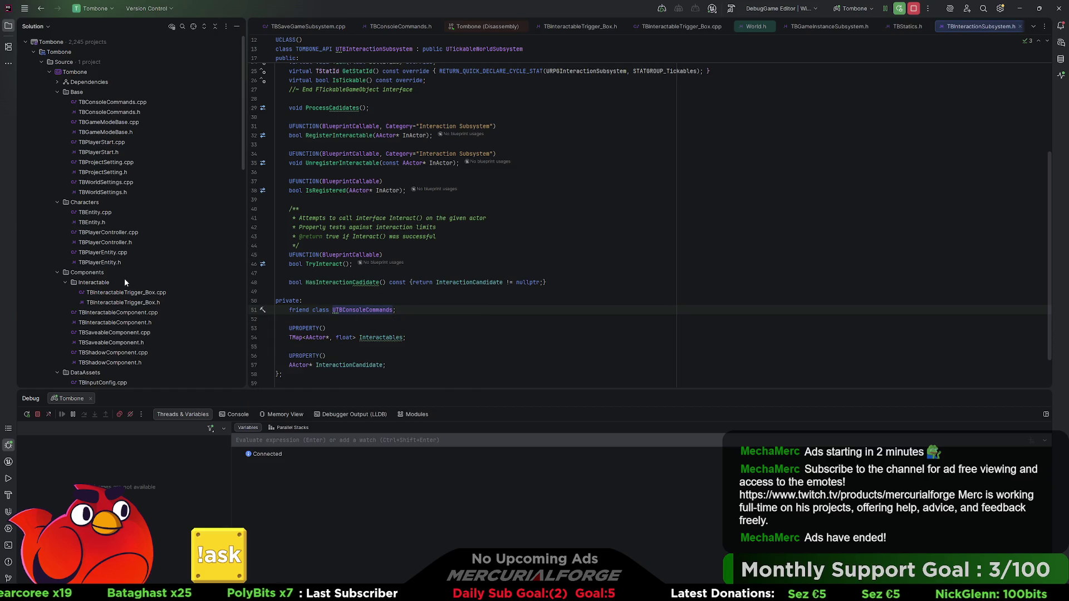
# Forward-declare 'class UTBConsoleCommands;' below the includes at the top of the header.
pyautogui.scroll(-5, 123, 280)
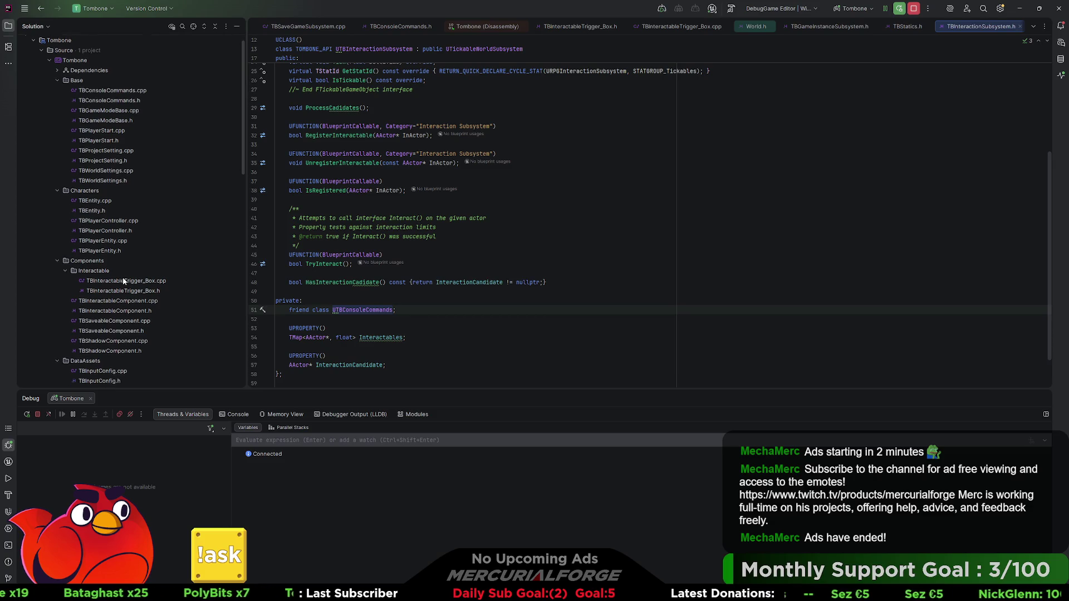
pyautogui.scroll(-6, 151, 299)
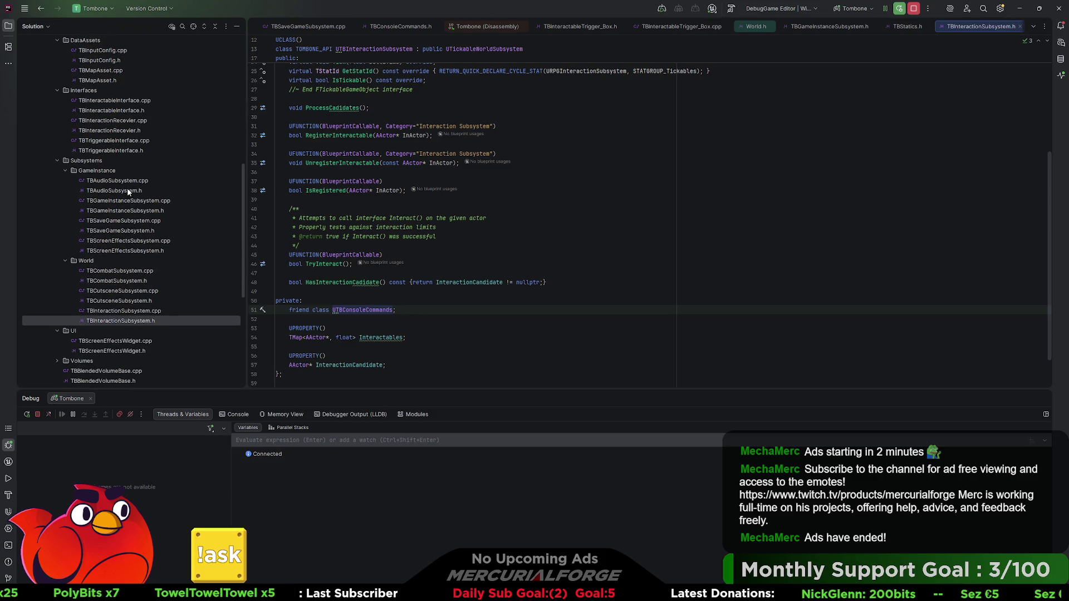
pyautogui.click(396, 309)
pyautogui.moveTo(390, 310)
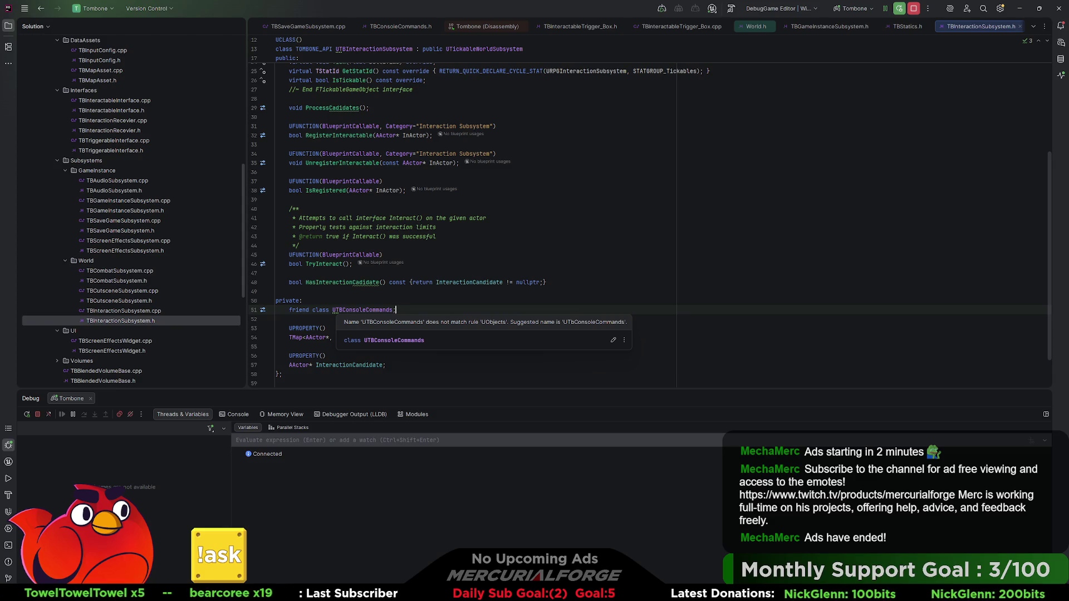
pyautogui.doubleClick(362, 309)
pyautogui.scroll(5, 361, 294)
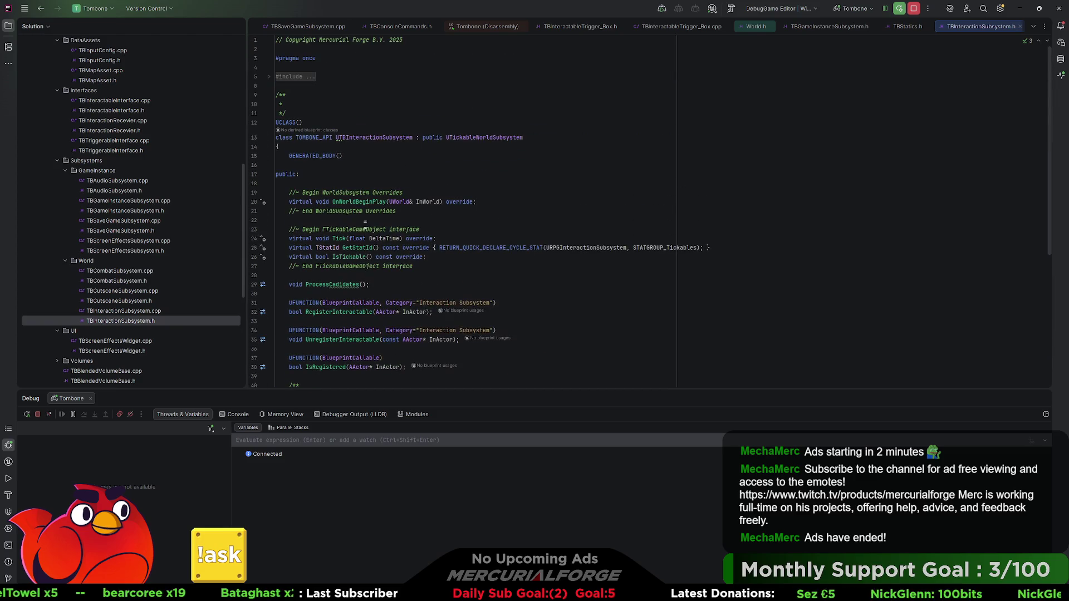
pyautogui.click(333, 87)
pyautogui.press('Return')
pyautogui.write('cla')
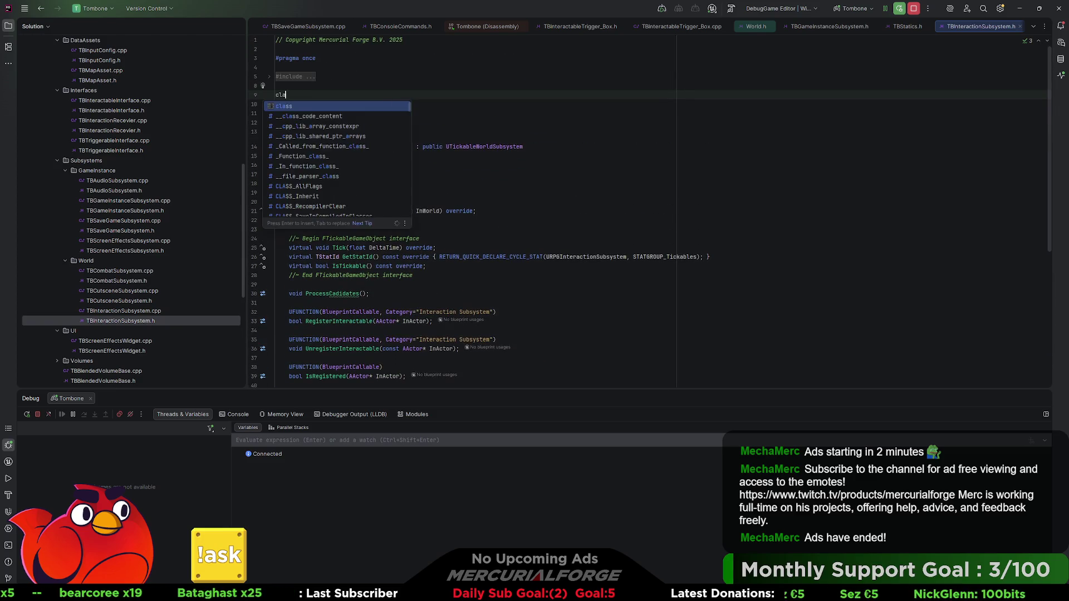
pyautogui.write('ss UTBConsoleCommands;')
pyautogui.press('Return')
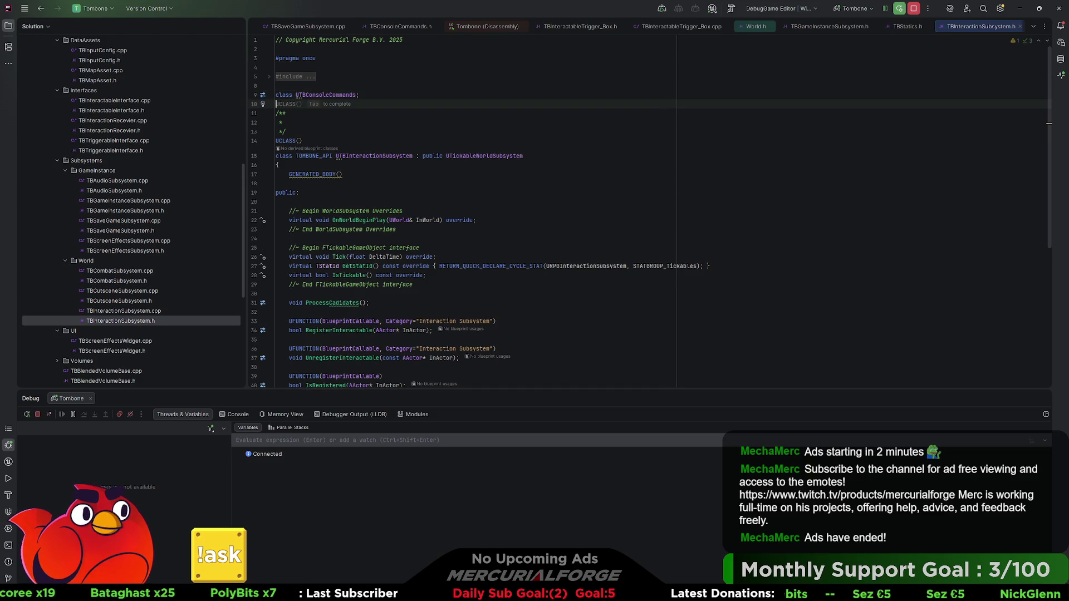
# Remove the empty doc comment above UCLASS and start a Live Coding recompile with Ctrl+Alt+F11.
pyautogui.press('Down')
pyautogui.press('End')
pyautogui.hotkey('ctrl', 'z')
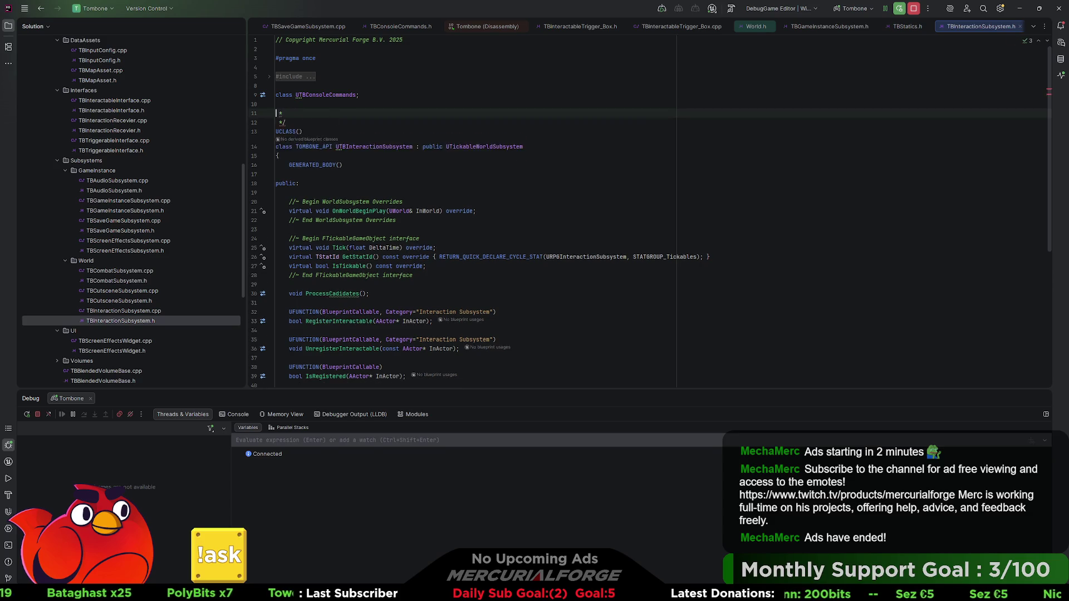
pyautogui.scroll(-5, 474, 245)
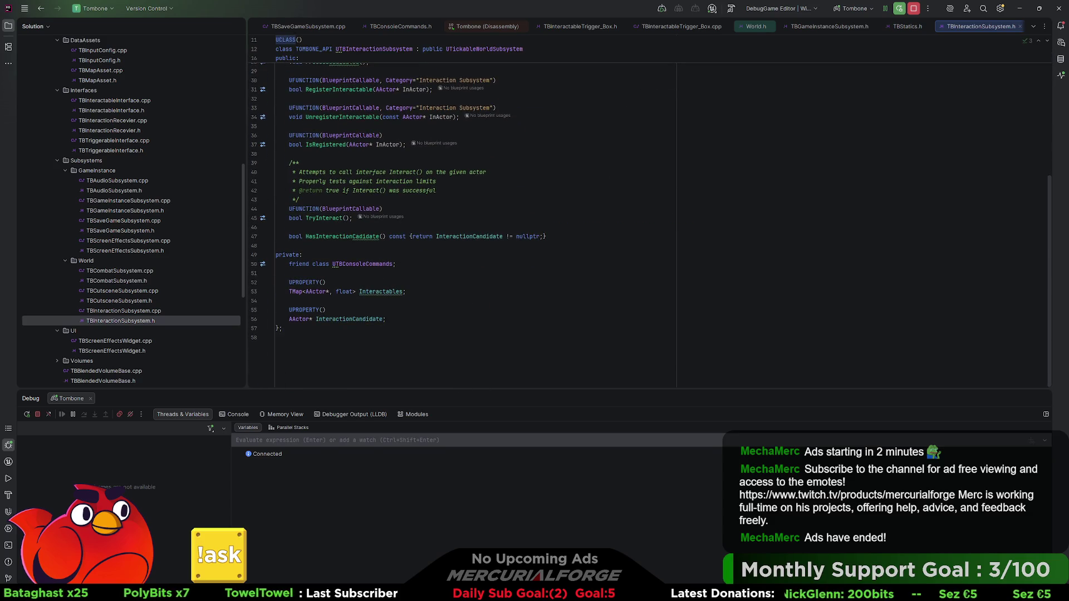
pyautogui.hotkey('ctrl', 'alt', 'F11')
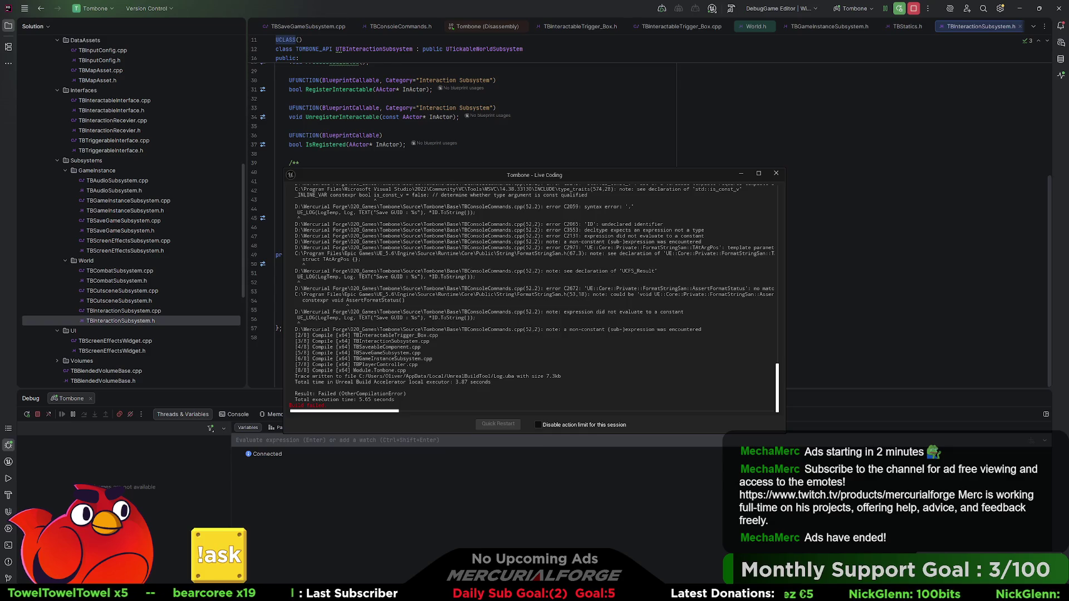
# Close the Live Coding log showing UE_LOG errors in TBConsoleCommands.cpp and return to TBInteractionSubsystem.h.
pyautogui.click(125, 121)
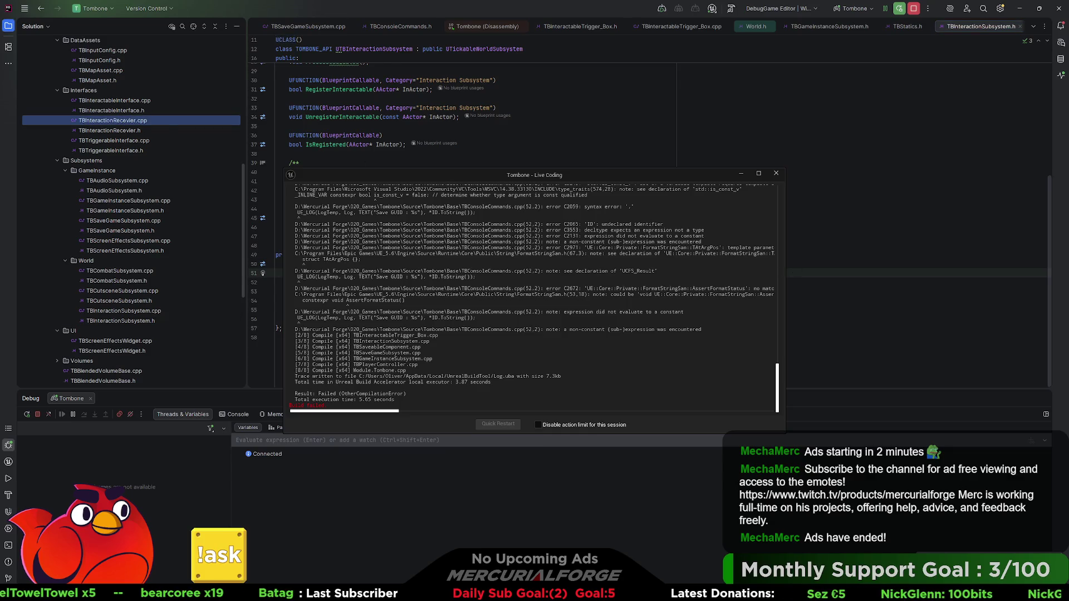
pyautogui.click(777, 173)
pyautogui.scroll(10, 107, 192)
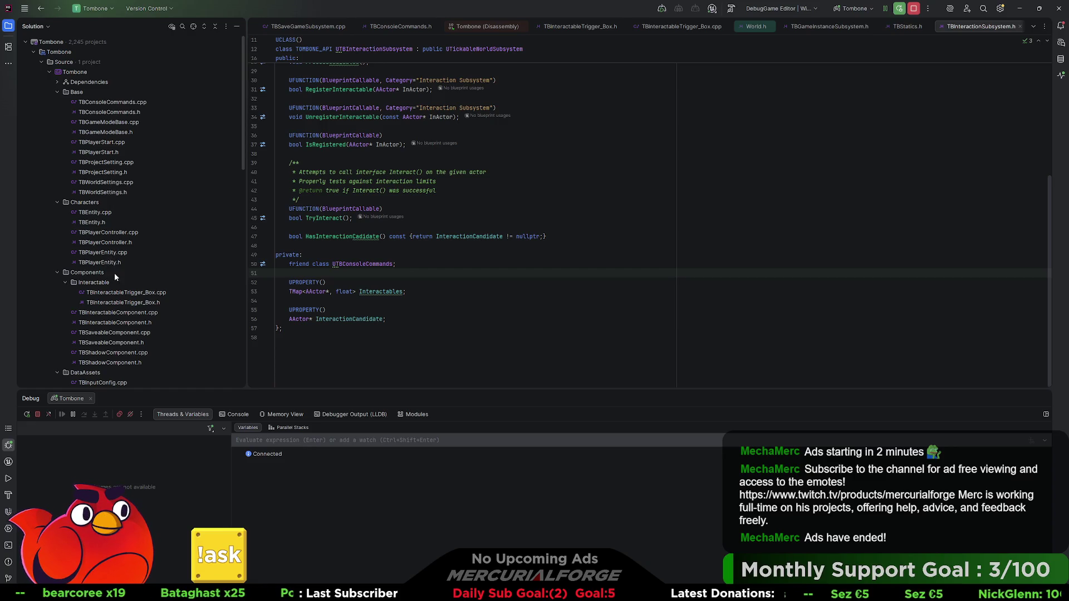
# In TBConsoleCommands.cpp, get InteractionCandidate from the interaction subsystem.
pyautogui.doubleClick(118, 103)
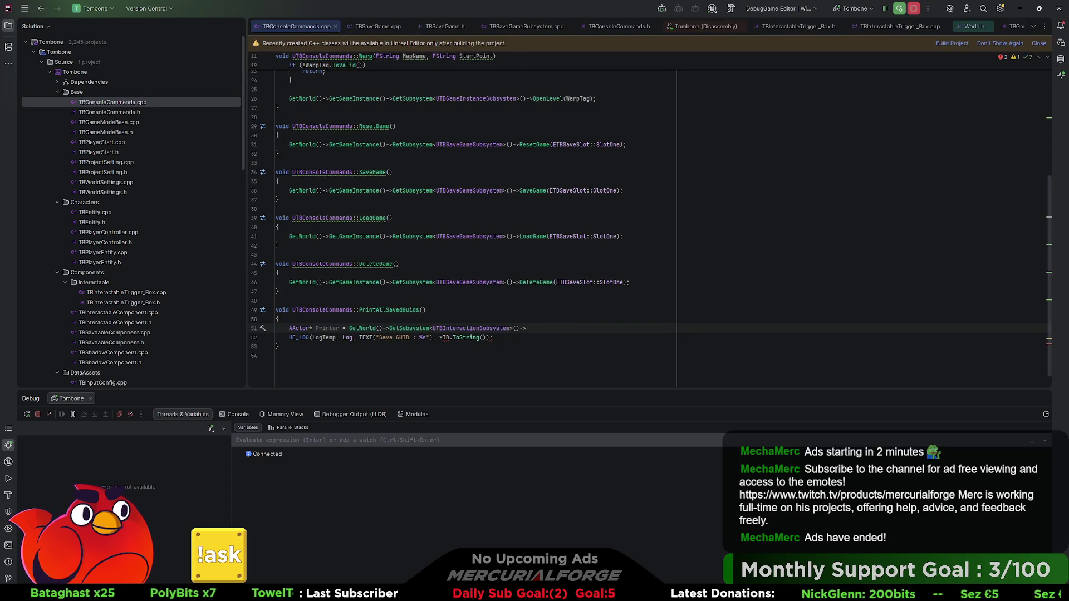
pyautogui.press('Escape')
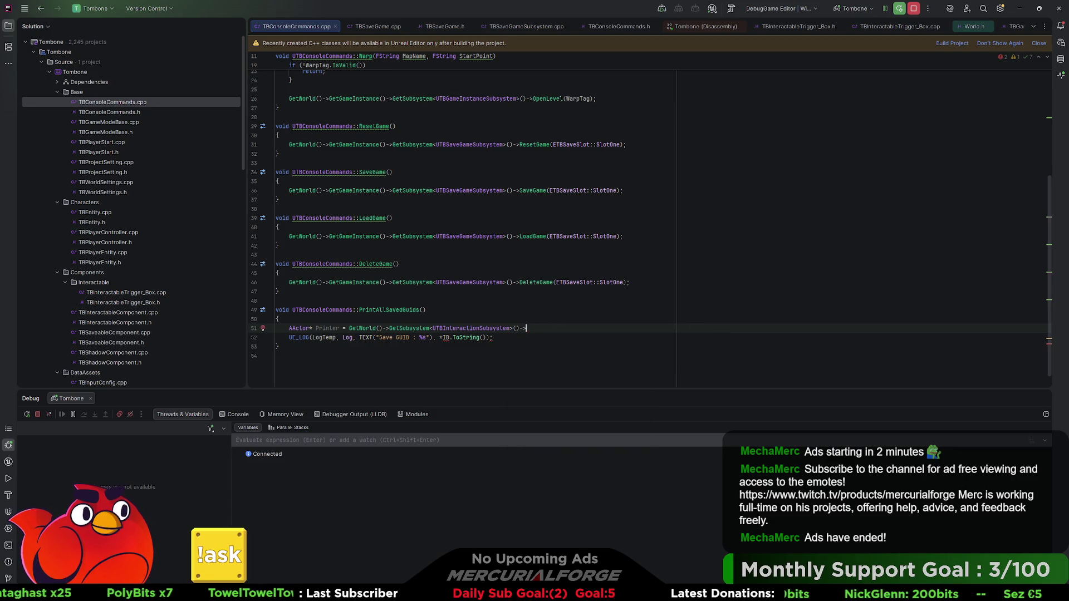
pyautogui.write('In')
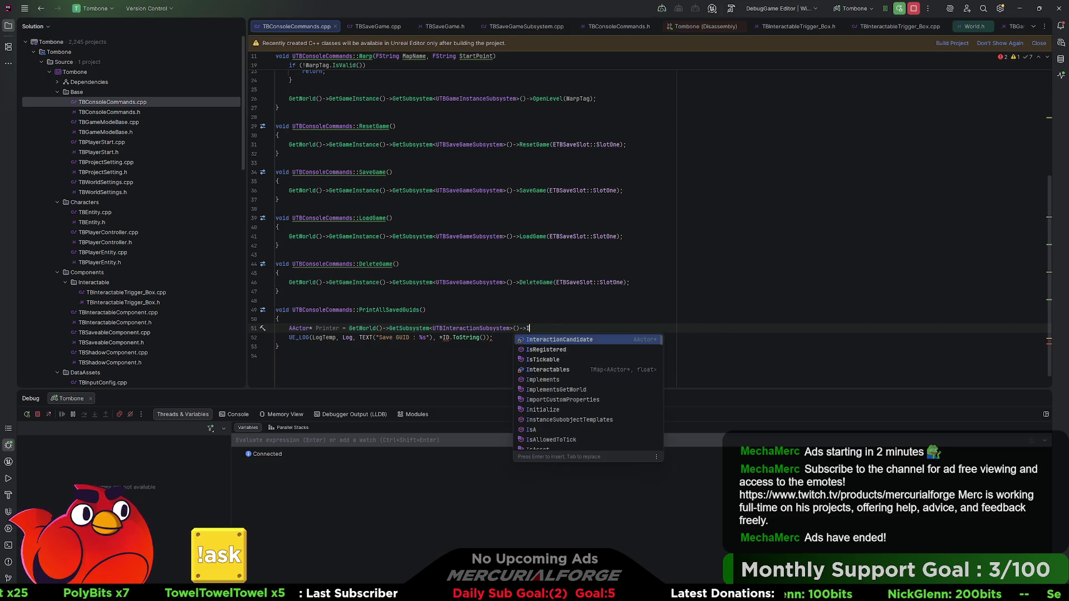
pyautogui.press('Return')
pyautogui.write(';')
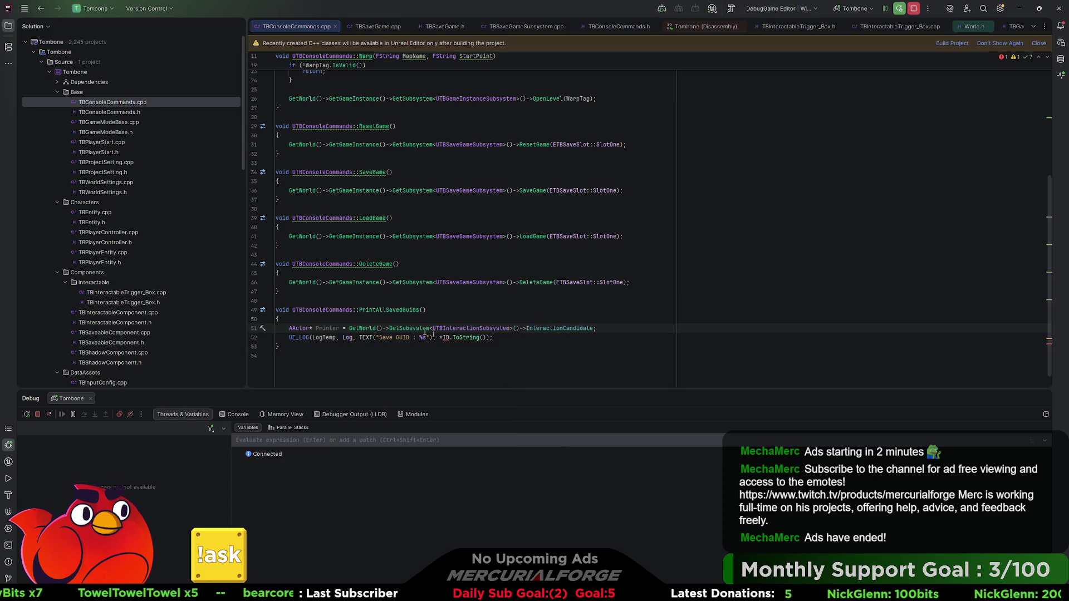
# Replace the log's ID.ToString() argument with *Printer->GetName() and recompile with Live Coding.
pyautogui.moveTo(492, 338)
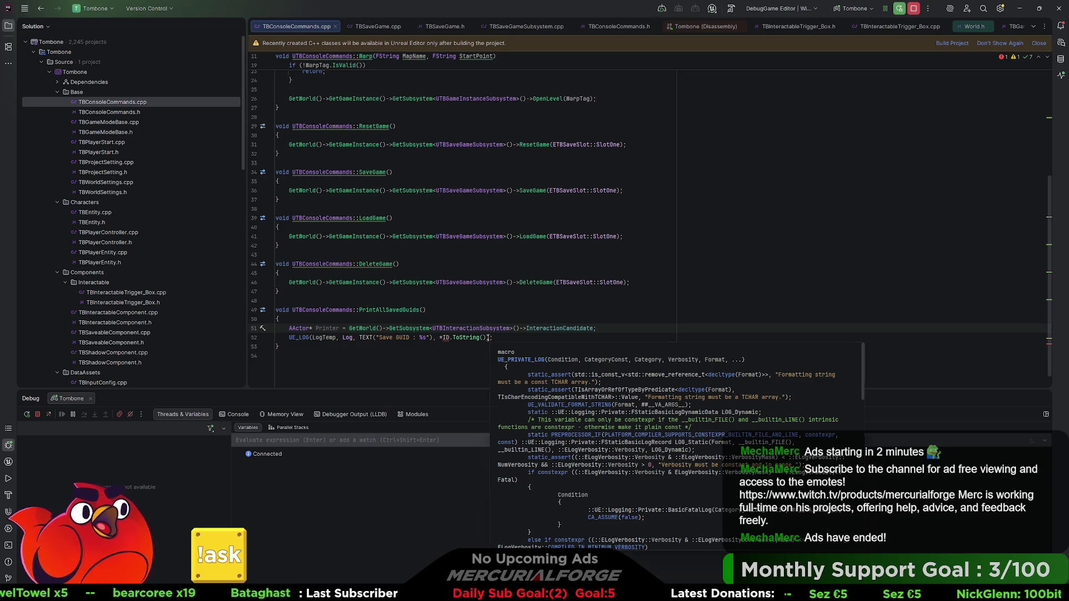
pyautogui.click(482, 337)
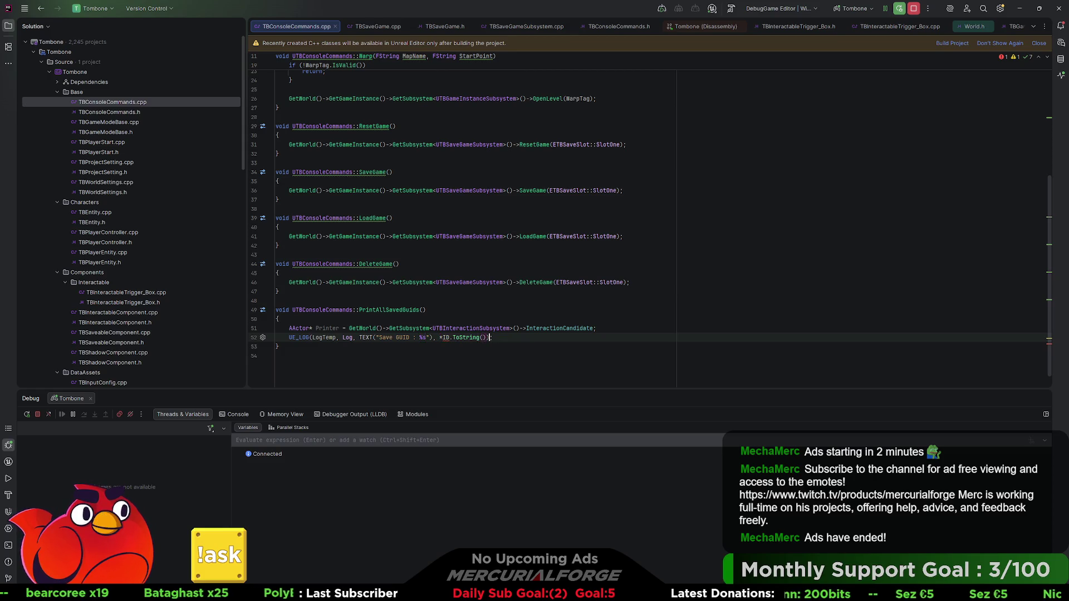
pyautogui.click(478, 337)
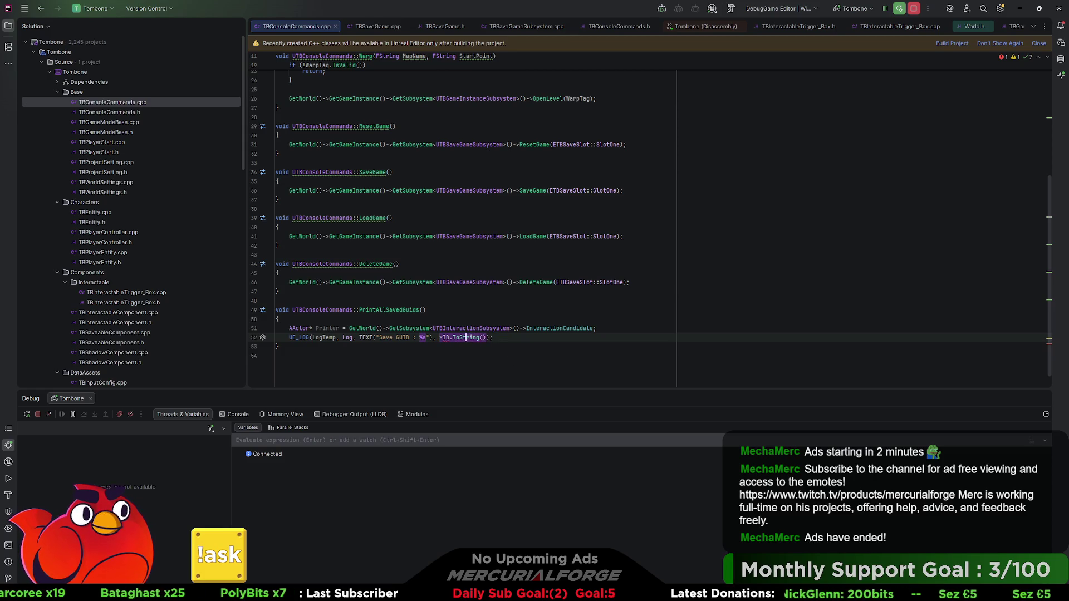
pyautogui.press('BackSpace')
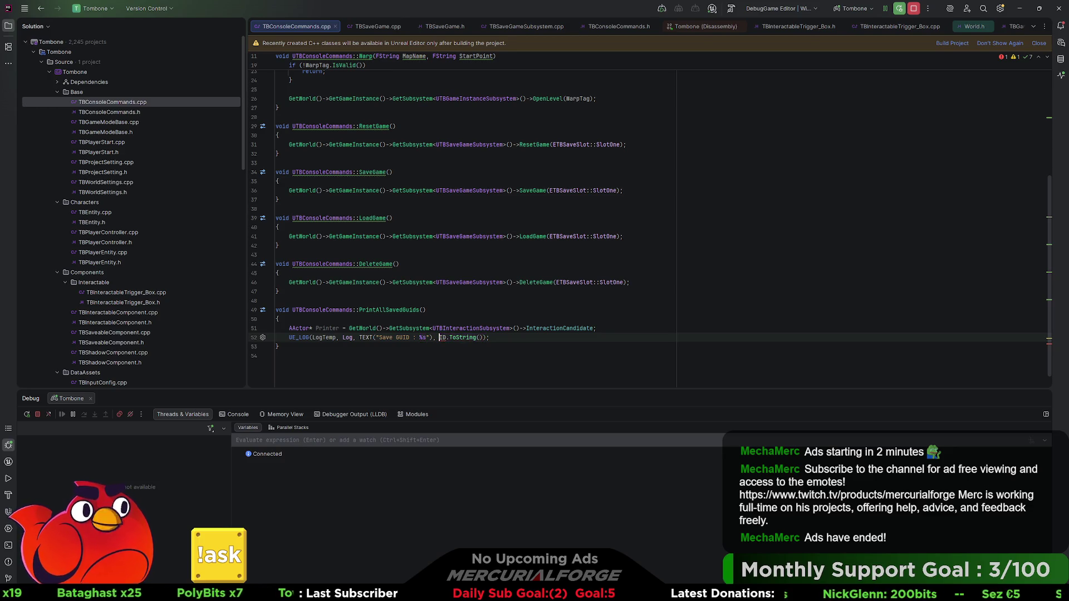
pyautogui.press('Delete')
pyautogui.press('Delete')
pyautogui.press('Delete')
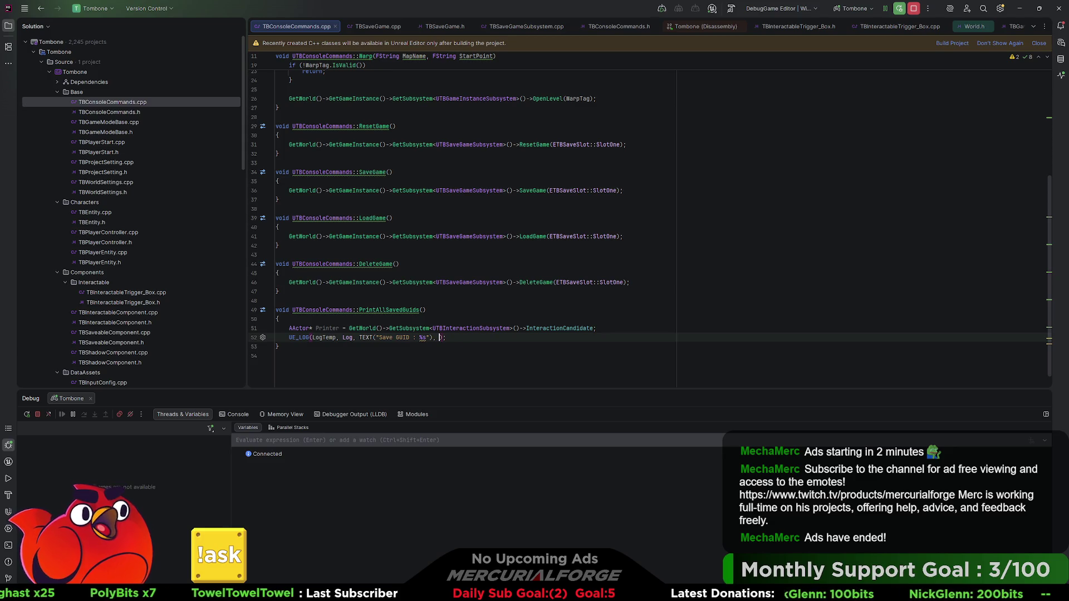
pyautogui.write('Printer')
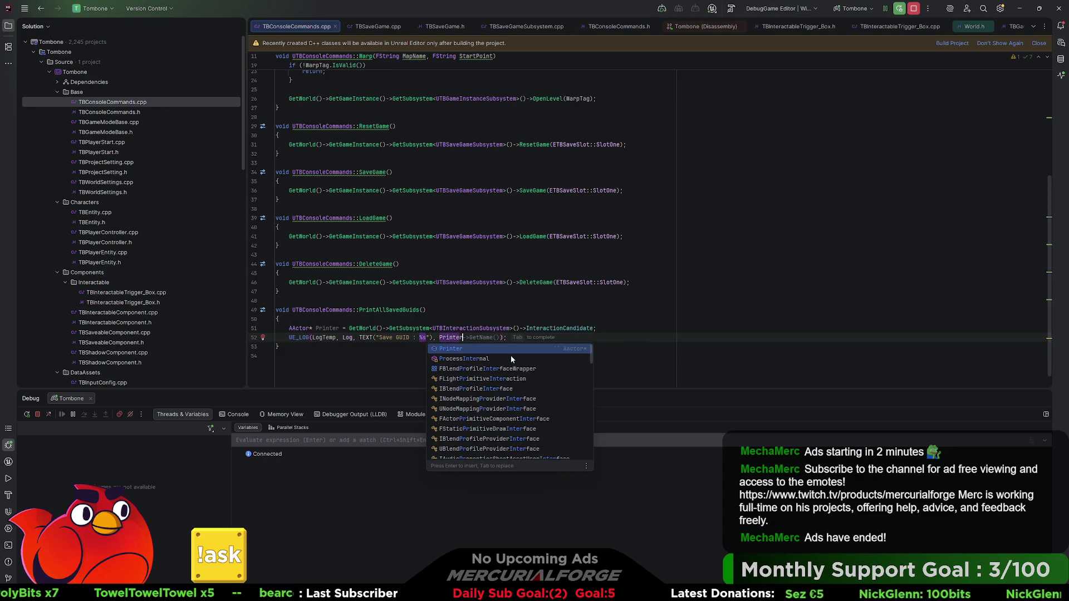
pyautogui.press('Tab')
pyautogui.write('.t')
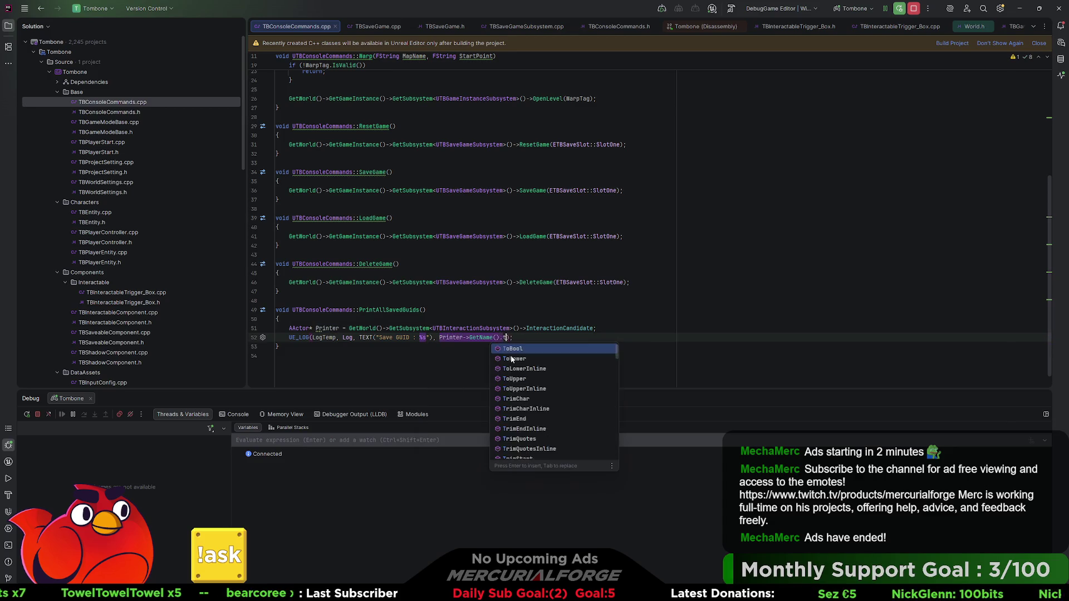
pyautogui.press('BackSpace')
pyautogui.press('BackSpace')
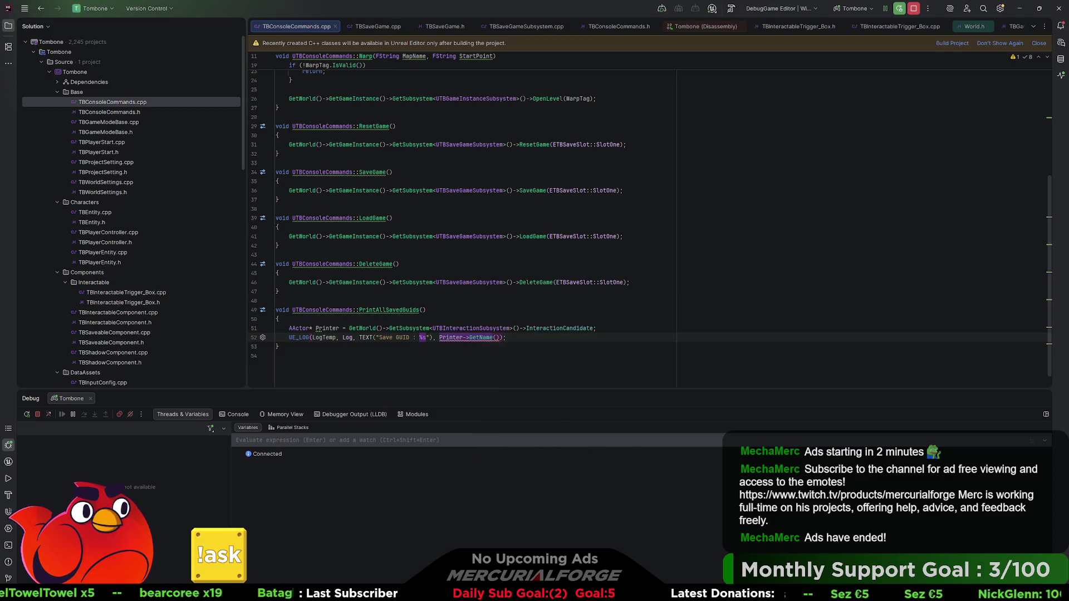
pyautogui.moveTo(490, 337)
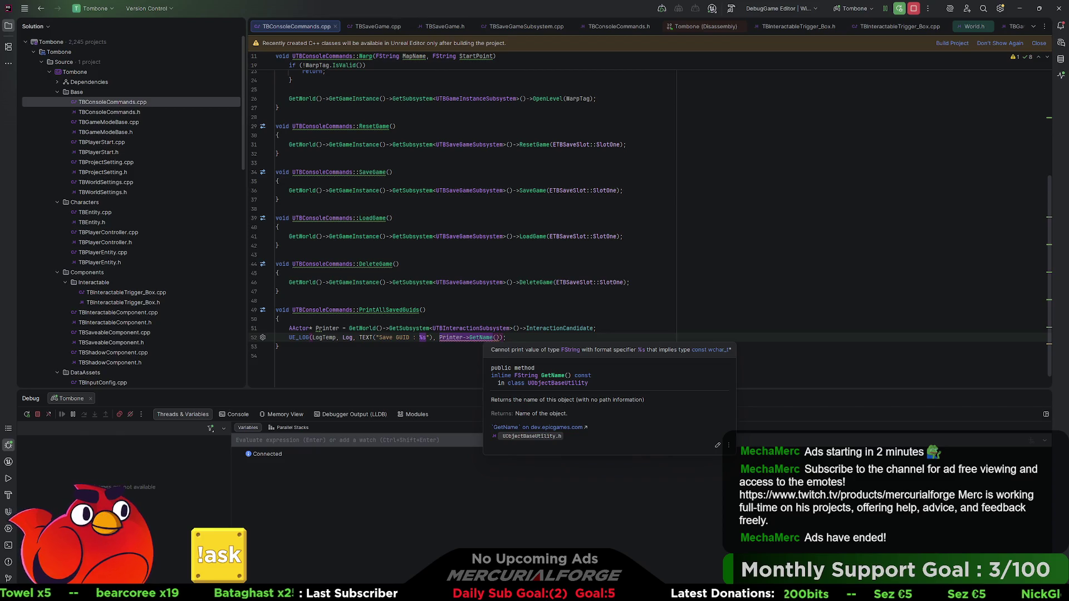
pyautogui.write('*')
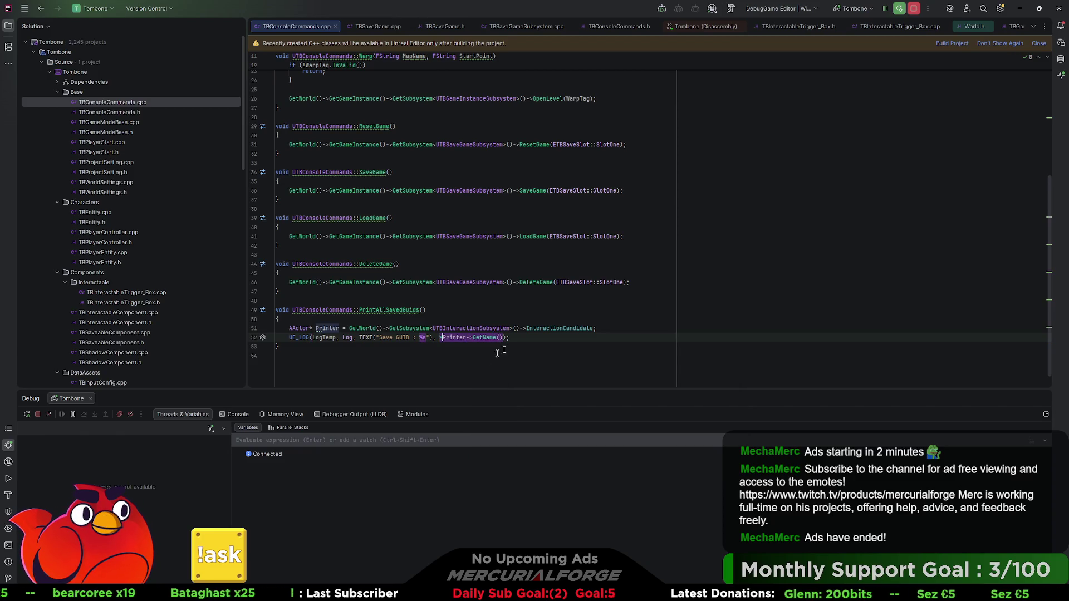
pyautogui.press('End')
pyautogui.hotkey('ctrl', 'alt', 'F11')
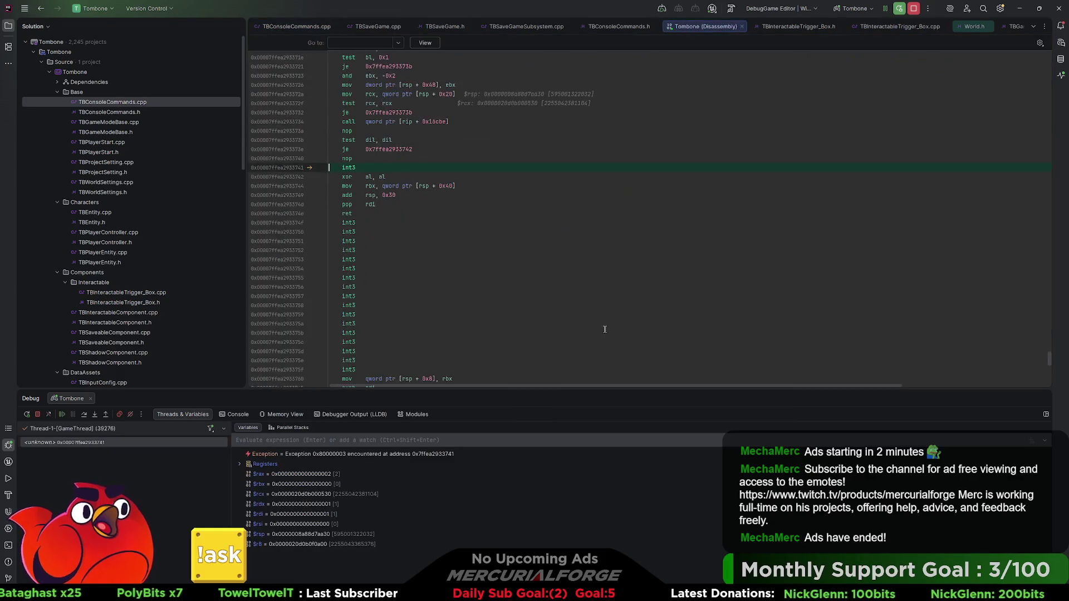
# Stop the crashed debug session, resume past the int3 breaks, rerun the editor and close Disassembly.
pyautogui.click(913, 9)
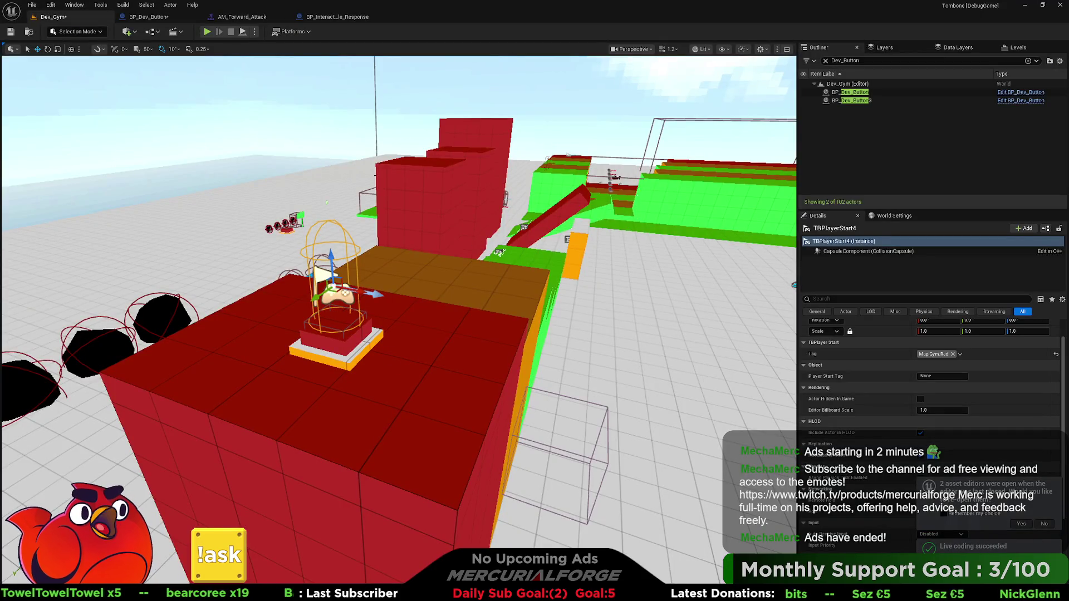
pyautogui.rightClick(415, 380)
pyautogui.click(452, 371)
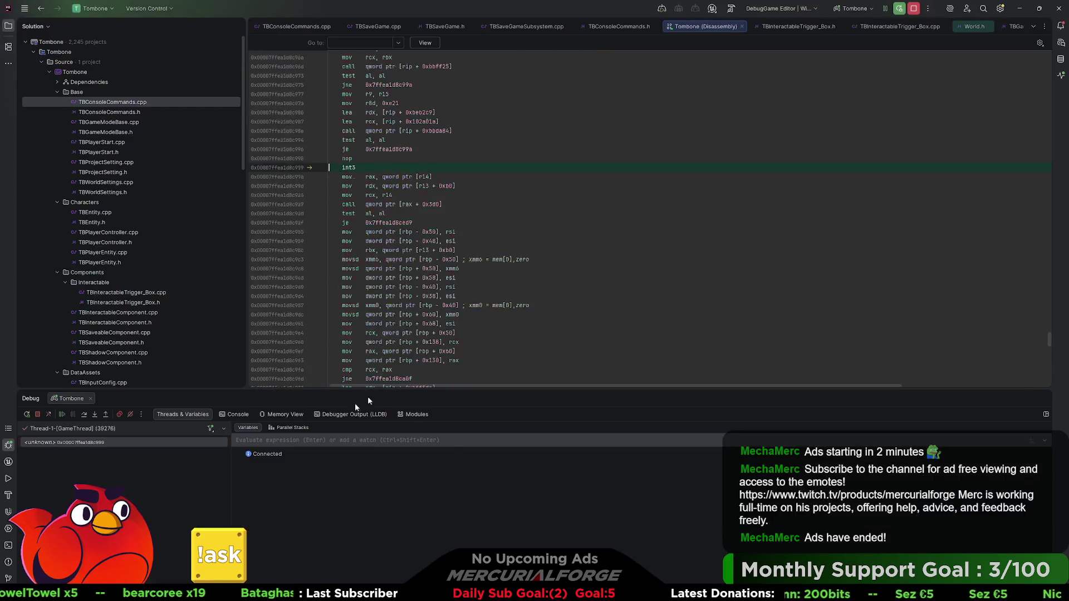
pyautogui.click(884, 9)
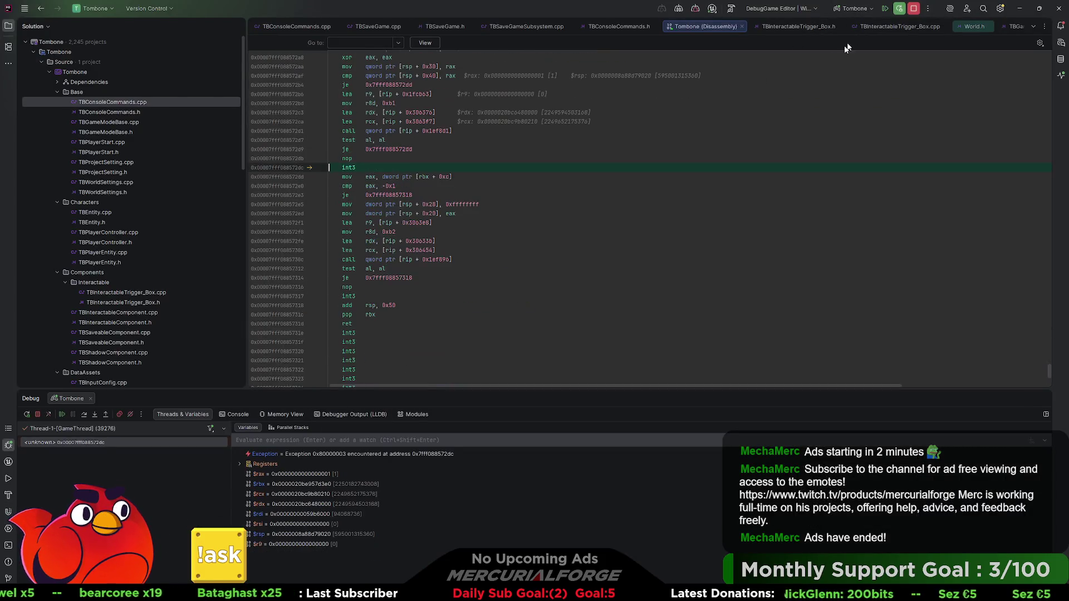
pyautogui.press('F5')
pyautogui.click(883, 9)
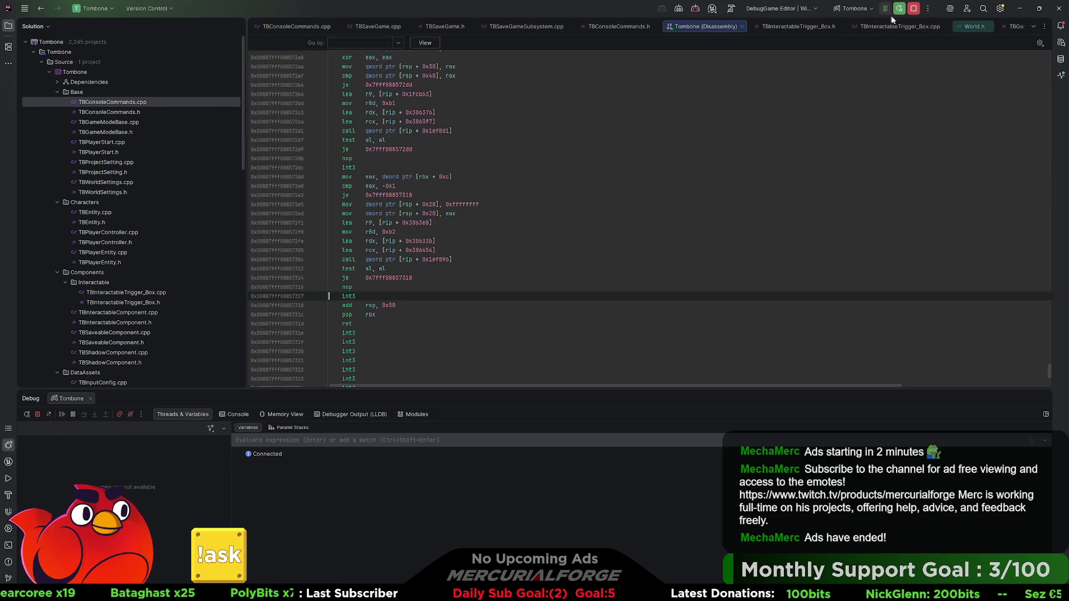
pyautogui.click(884, 9)
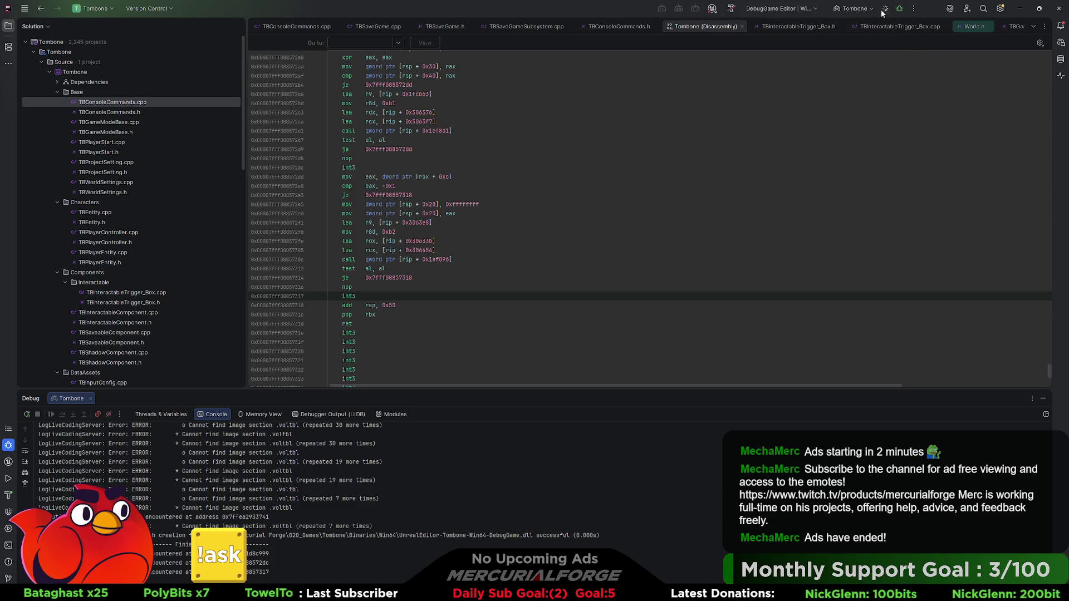
pyautogui.click(742, 27)
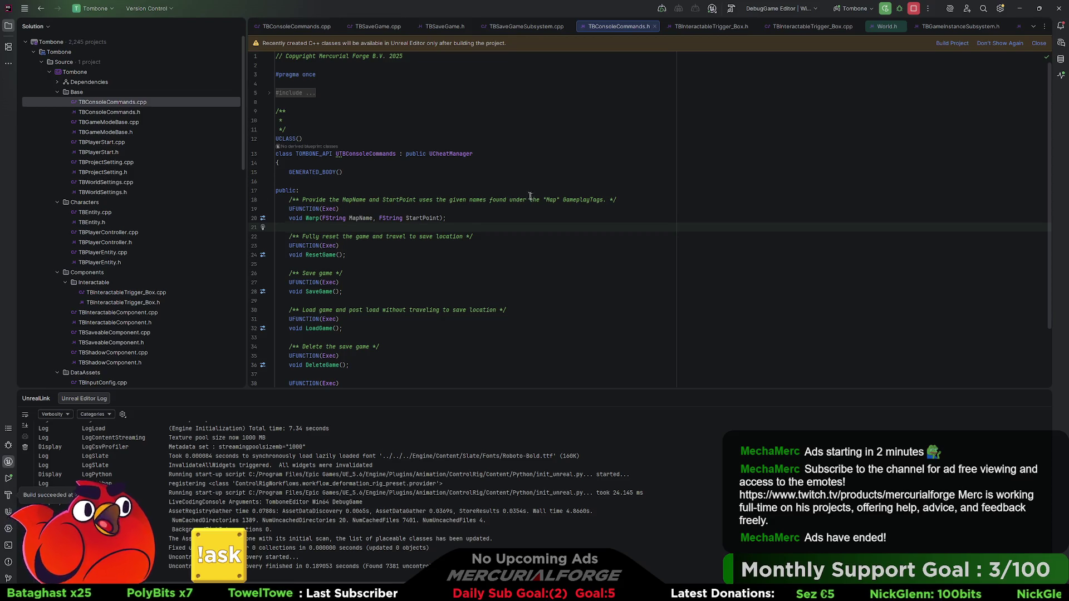
# In Unreal Editor, select the red cube Cube6 and briefly start and stop a play session.
pyautogui.hotkey('alt', 'Tab')
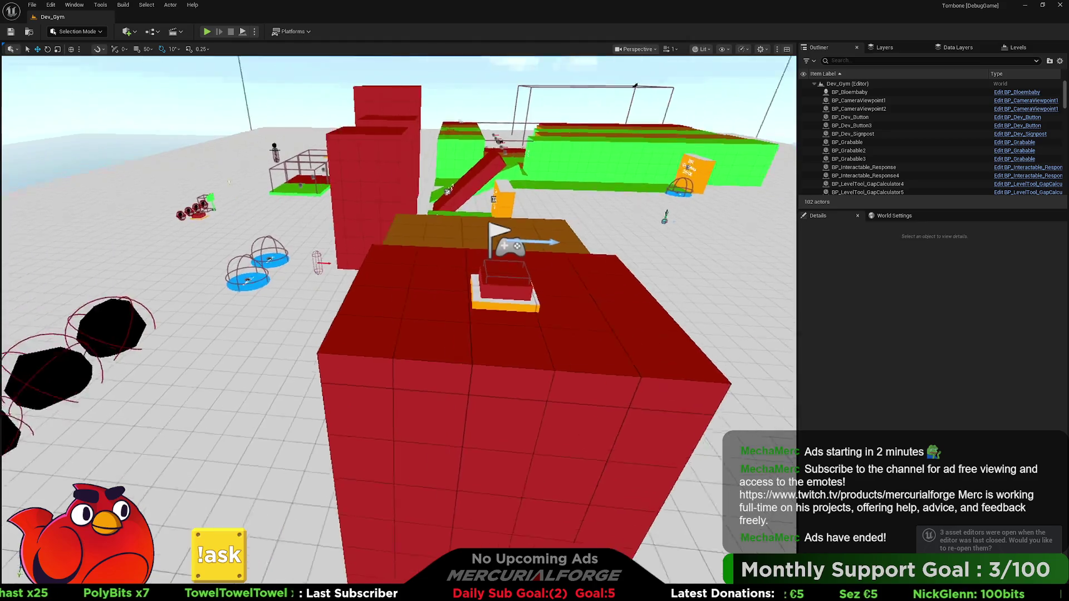
pyautogui.rightClick(493, 344)
pyautogui.press('Escape')
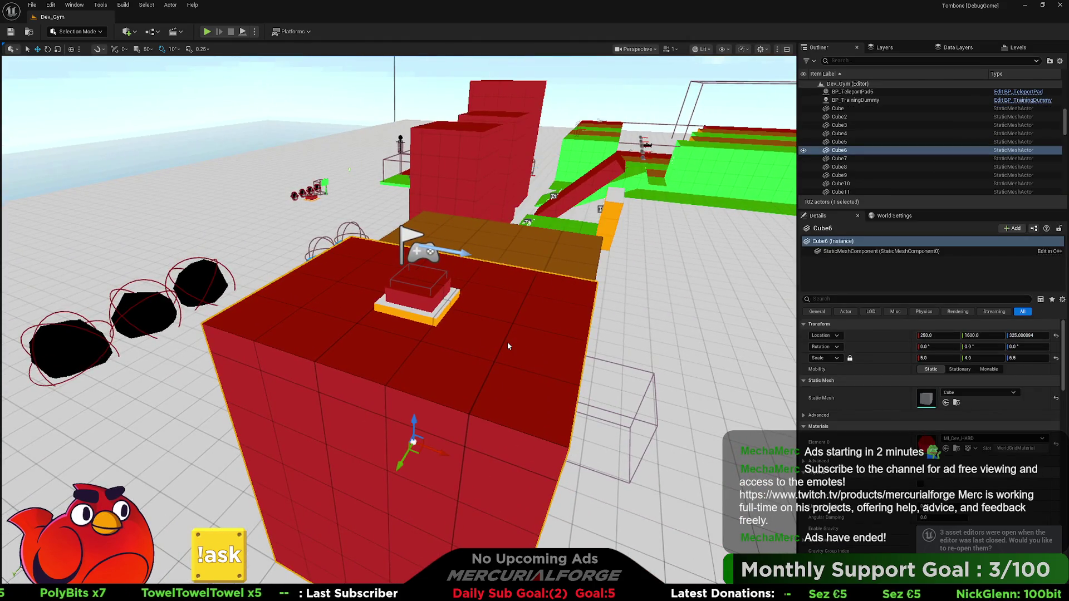
pyautogui.hotkey('alt', 'p')
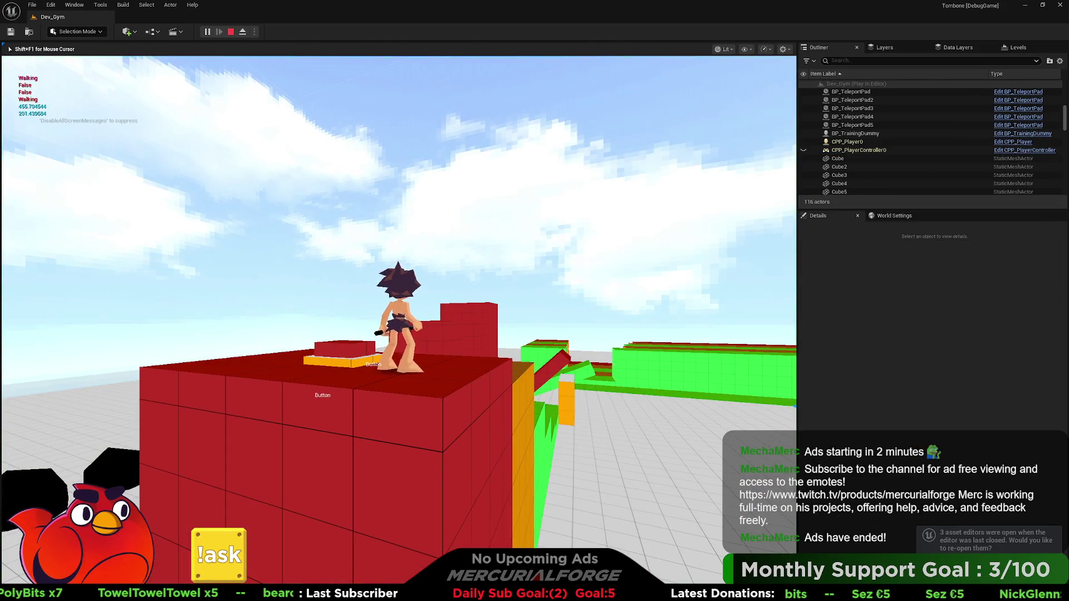
pyautogui.press('Escape')
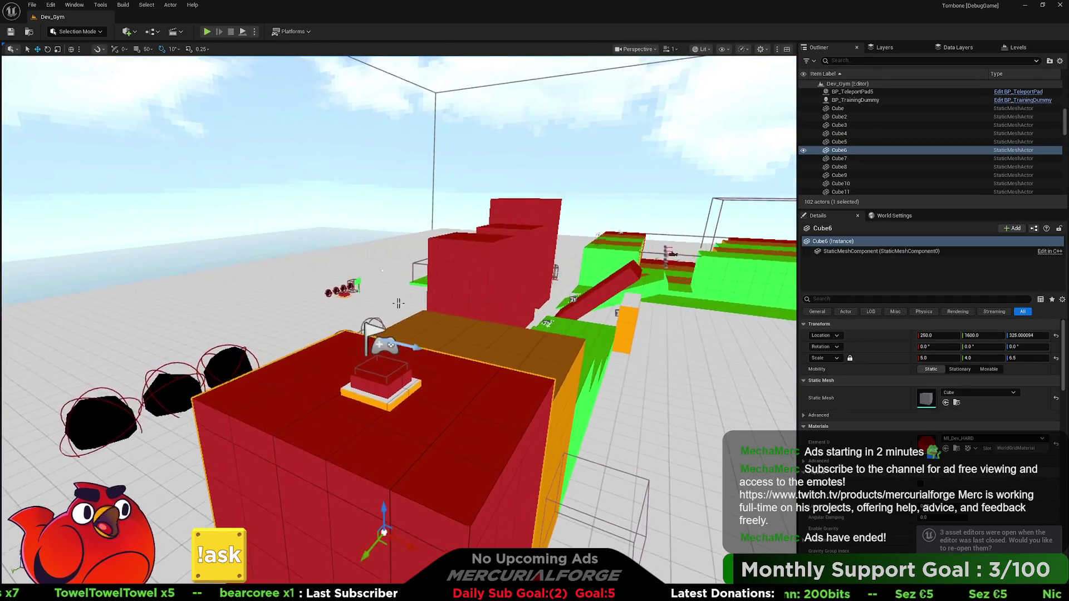
# Set BP_Dev_Button's New Var to 'Broken Button'.
pyautogui.click(356, 296)
pyautogui.click(958, 417)
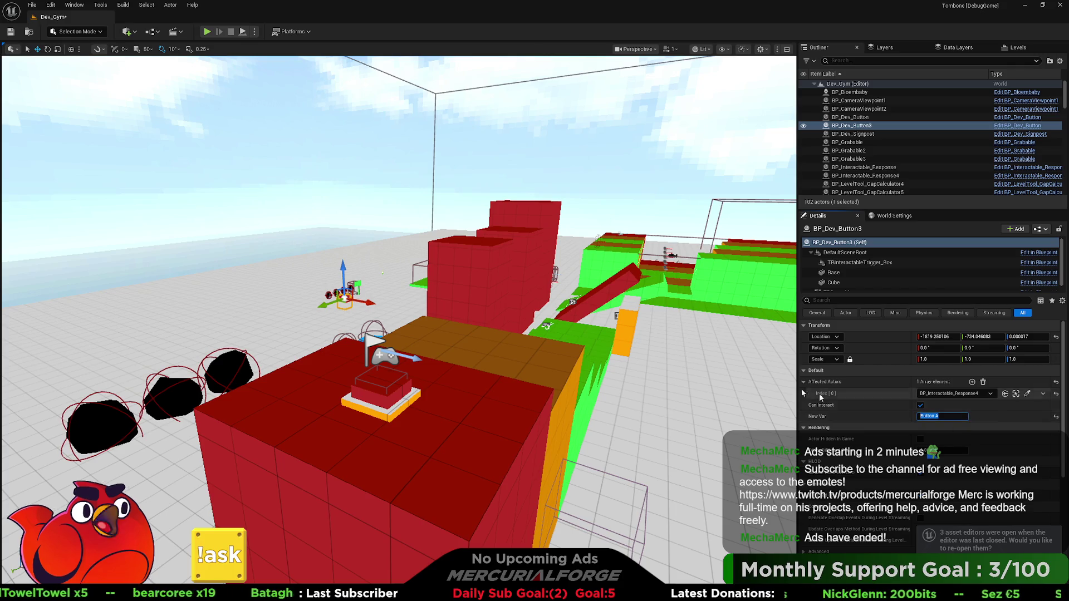
pyautogui.click(364, 388)
pyautogui.click(935, 417)
pyautogui.write('Broken Bu')
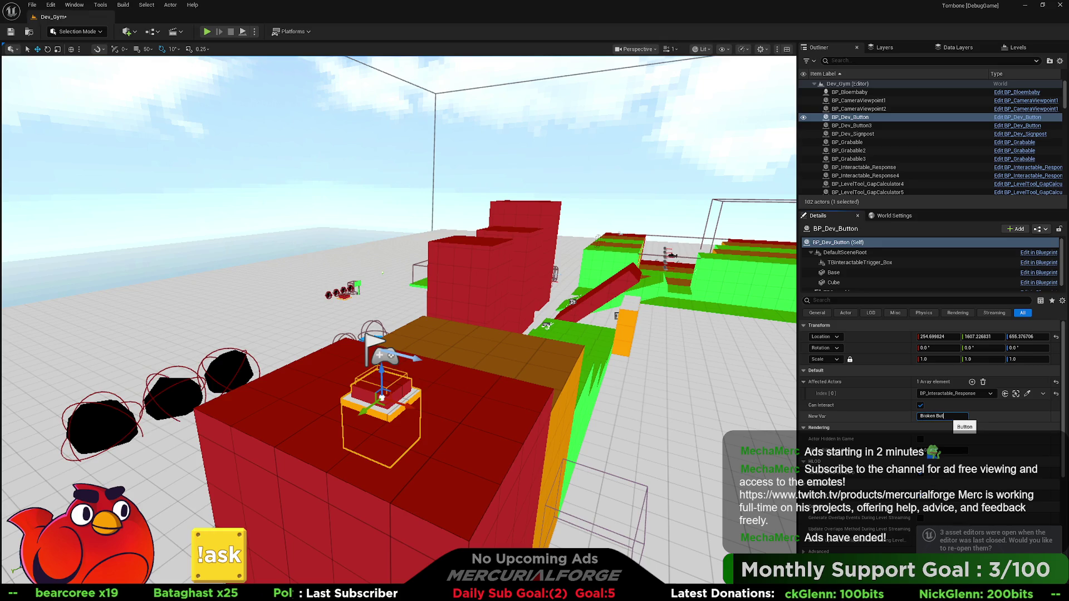
pyautogui.write('ton')
pyautogui.press('Return')
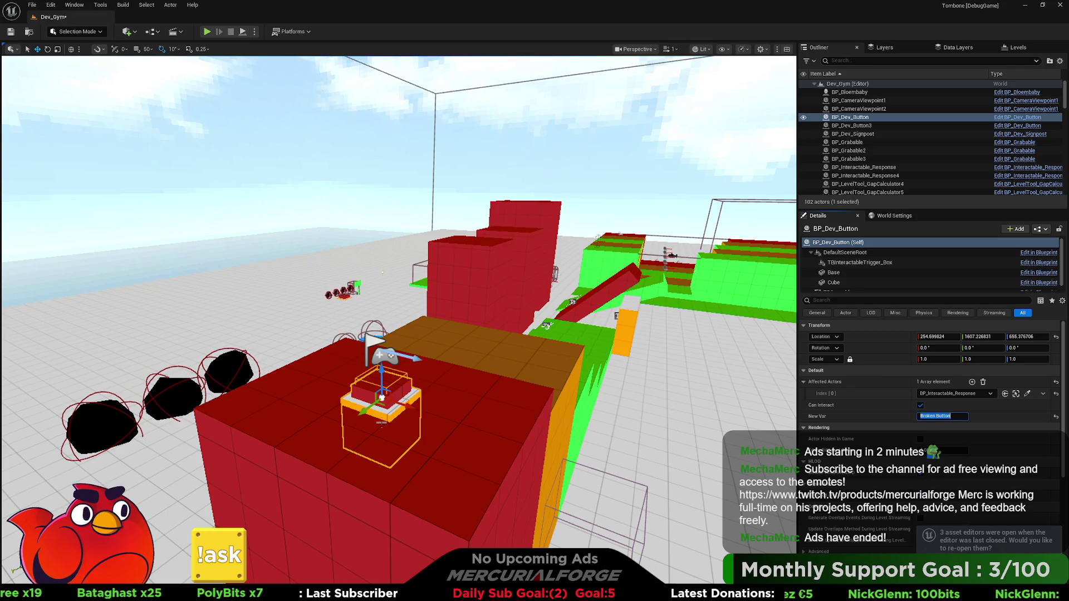
# Play from the cube top, open the in-game console and recall the previous command.
pyautogui.rightClick(452, 129)
pyautogui.click(467, 411)
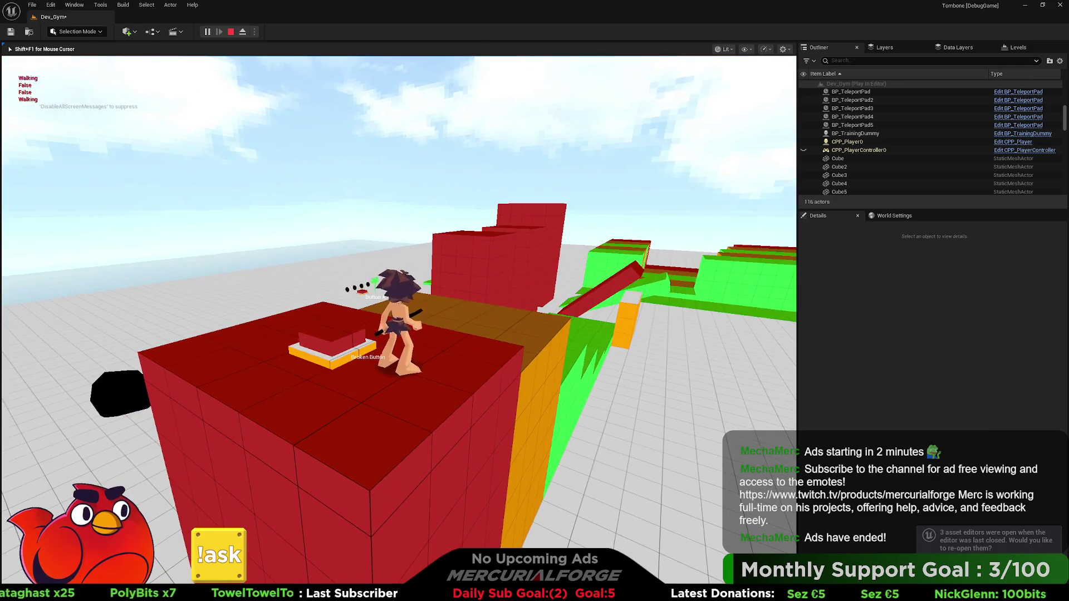
pyautogui.hotkey('shift', 'F1')
pyautogui.press('`')
pyautogui.press('Up')
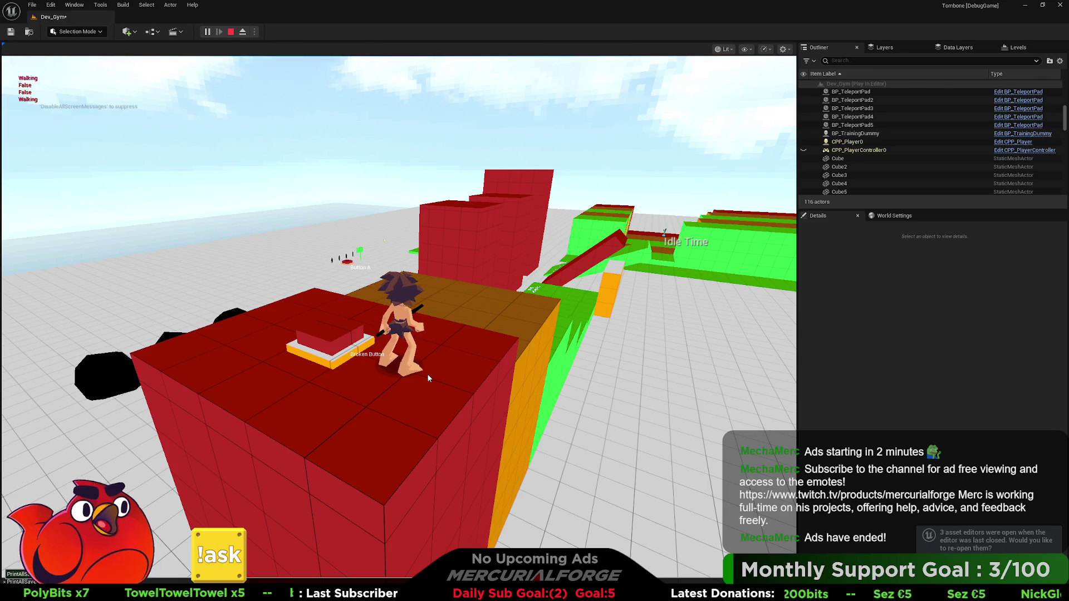
pyautogui.hotkey('alt', 'Tab')
pyautogui.click(468, 276)
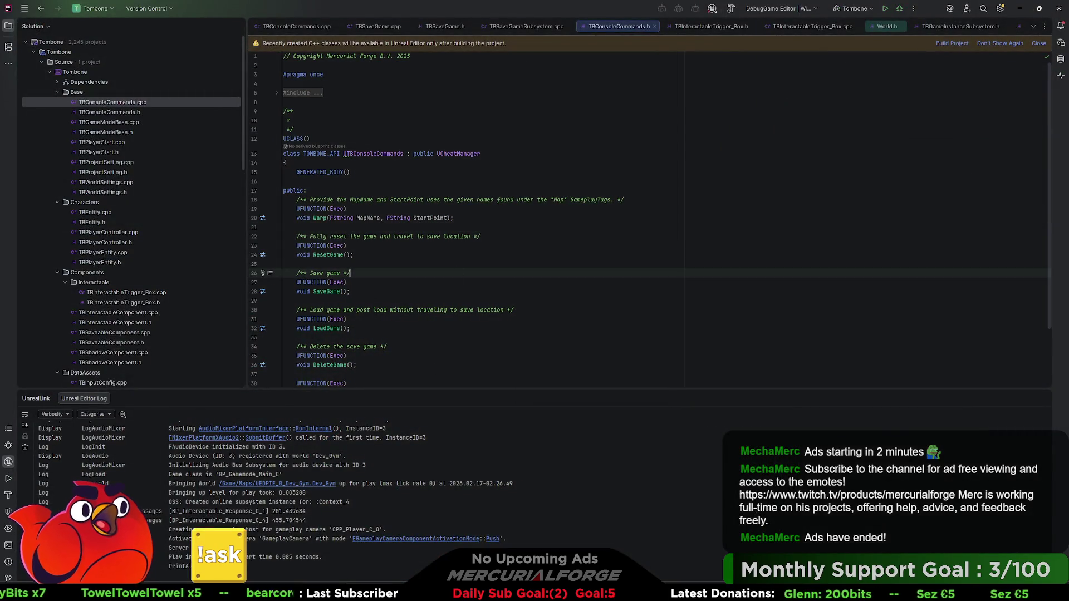
# Close the PrintAllSavedGuids access-violation crash report and reopen TBConsoleCommands.cpp in Rider.
pyautogui.scroll(-2, 586, 336)
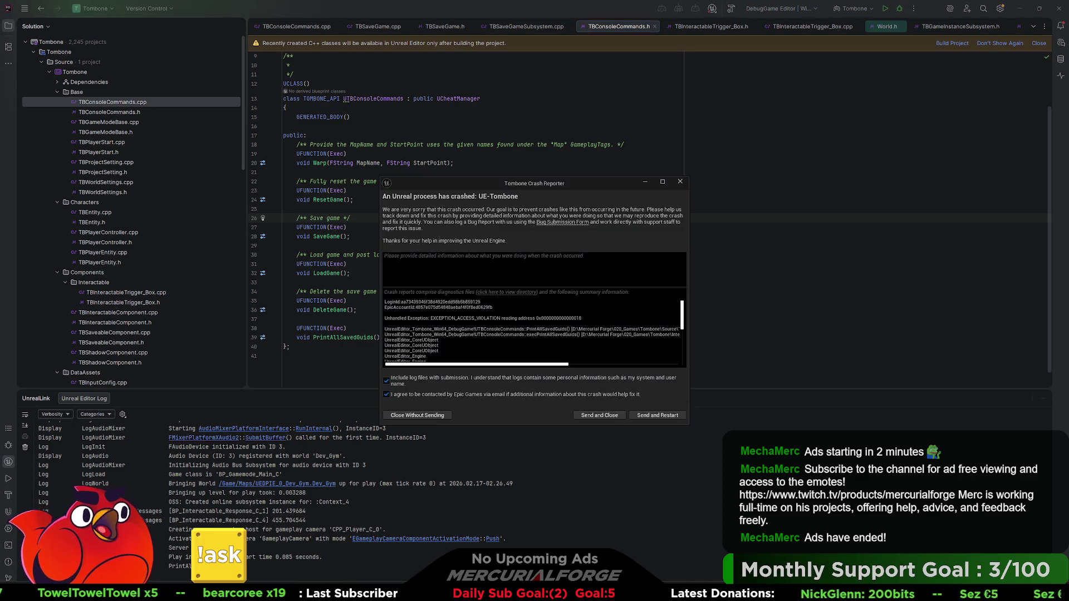
pyautogui.moveTo(537, 364); pyautogui.dragTo(626, 368)
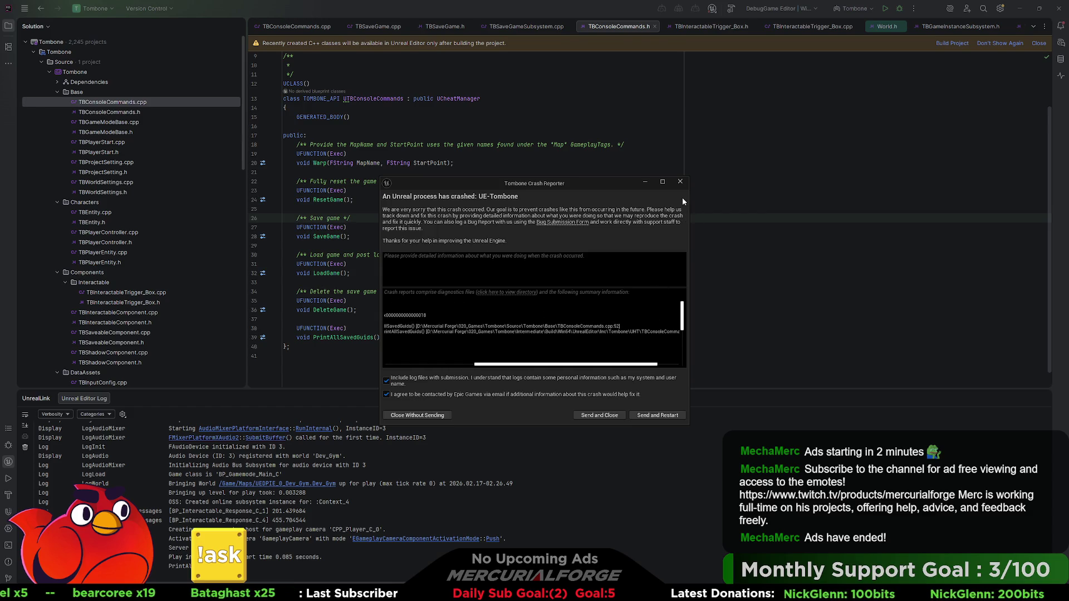
pyautogui.click(679, 182)
pyautogui.doubleClick(133, 102)
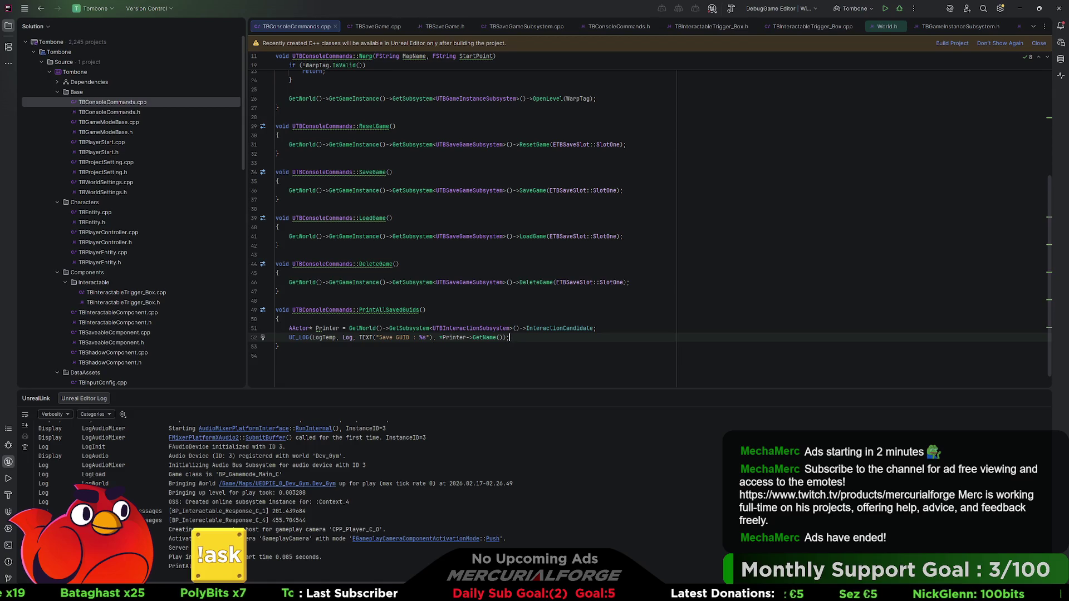
# Wrap the name-logging UE_LOG in an if (Printer) block with braces.
pyautogui.moveTo(454, 338)
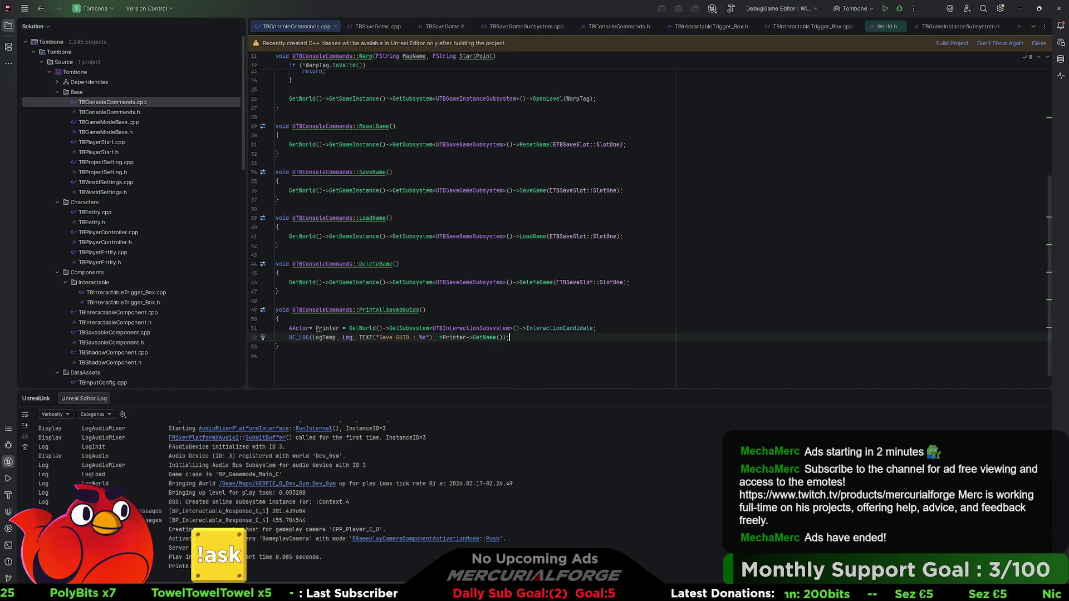
pyautogui.click(509, 328)
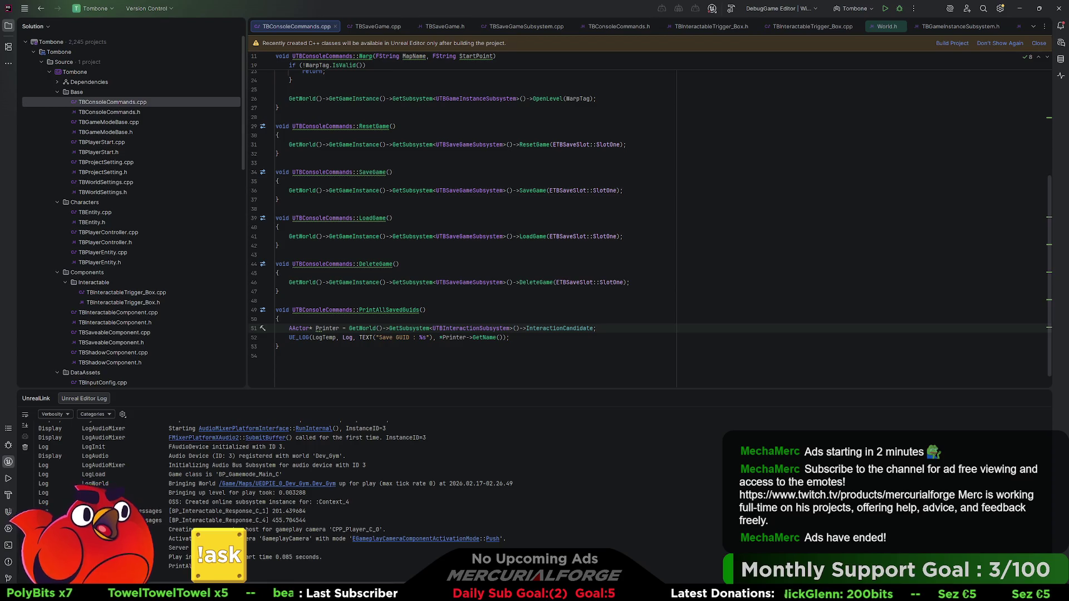
pyautogui.press('Return')
pyautogui.write('if')
pyautogui.press('Tab')
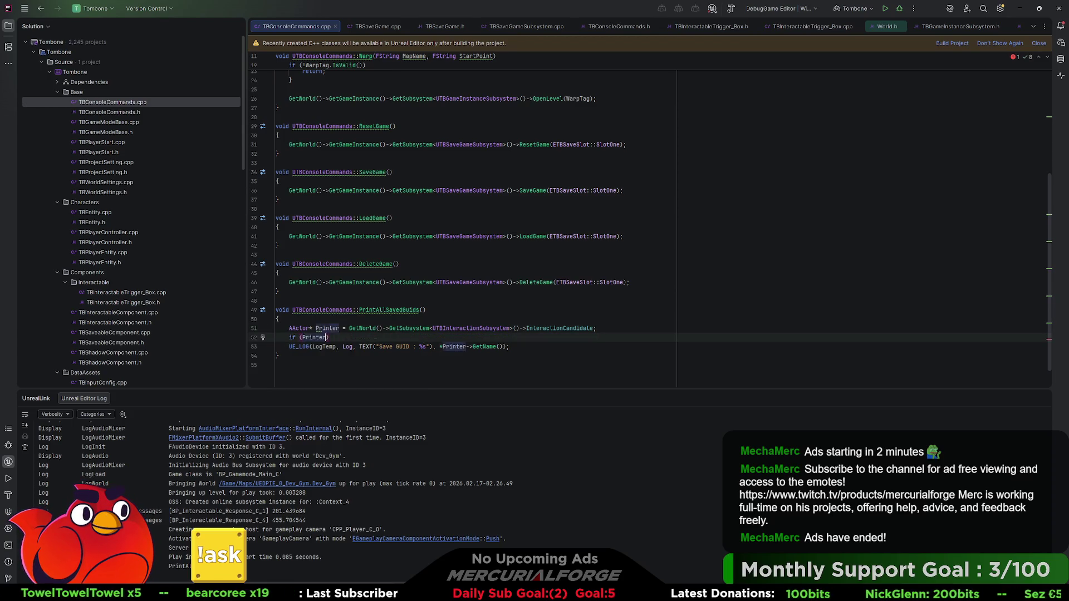
pyautogui.press('Return')
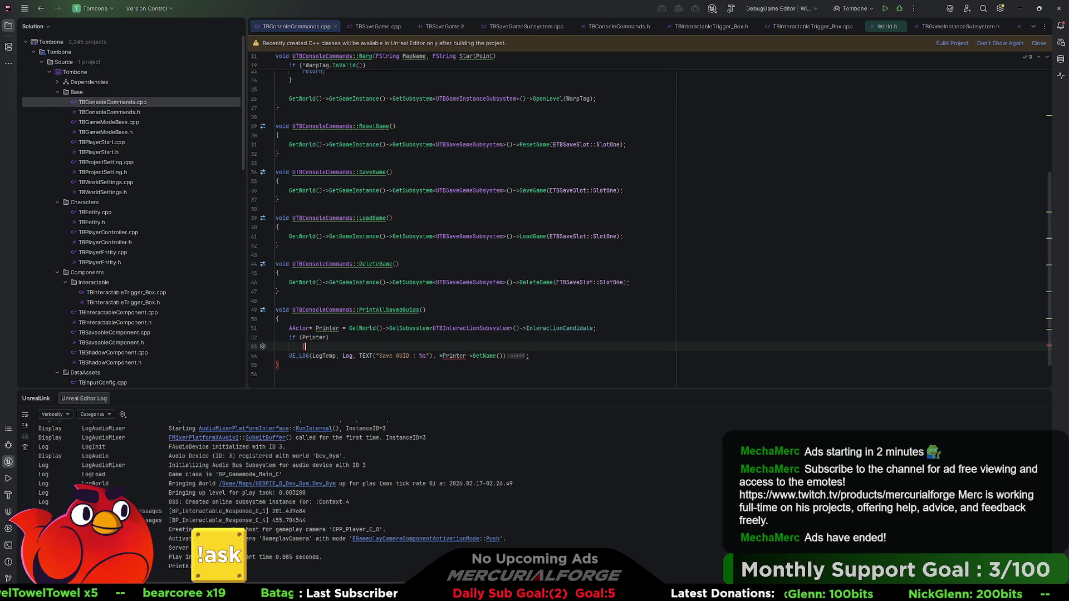
pyautogui.press('BackSpace')
pyautogui.press('BackSpace')
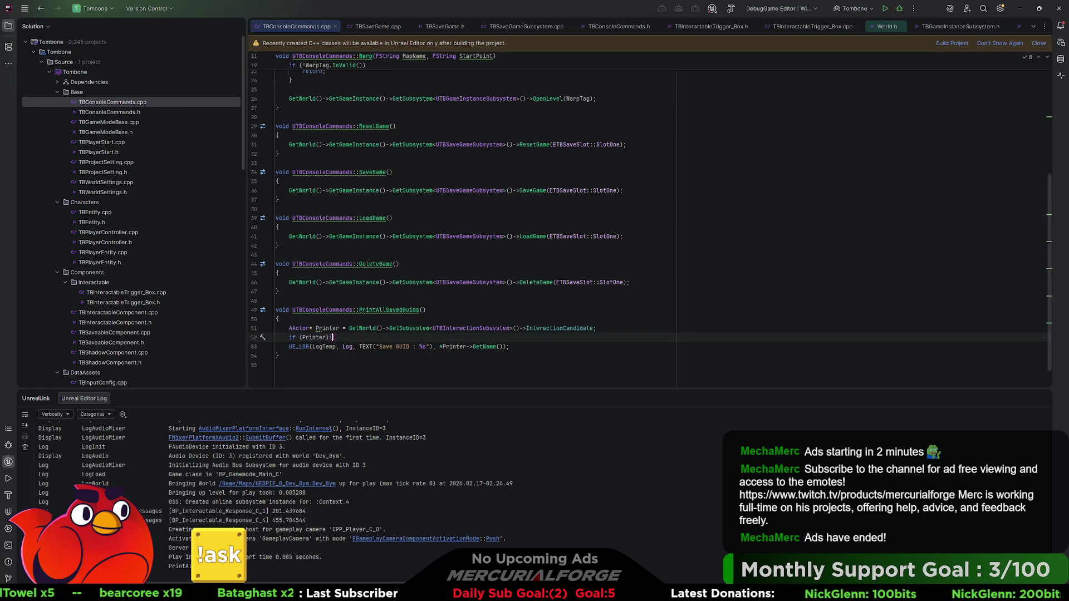
pyautogui.press('Return')
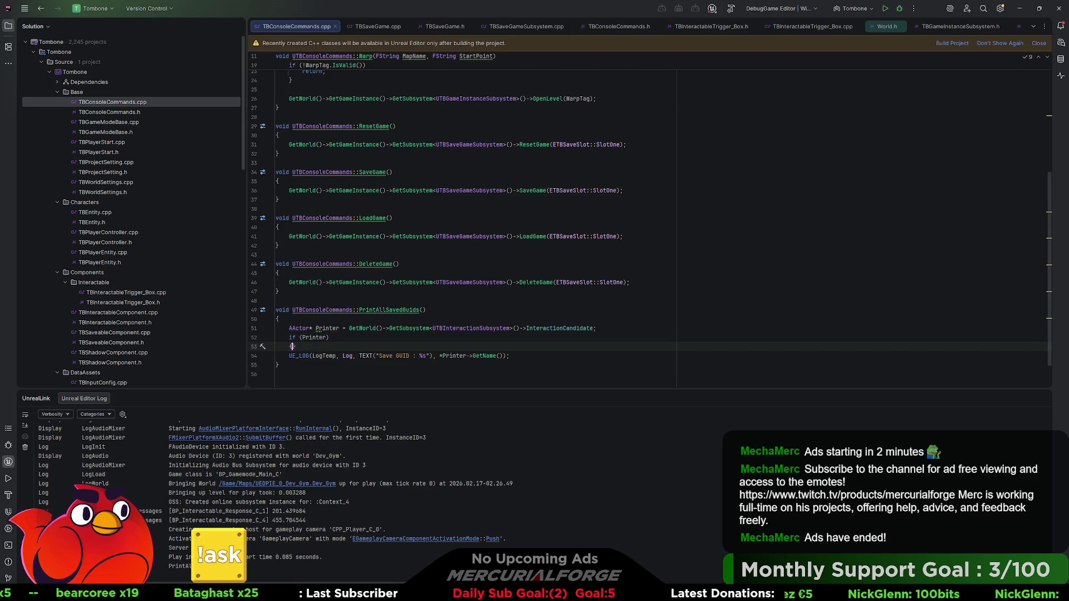
pyautogui.write('{')
pyautogui.press('Down')
pyautogui.press('End')
pyautogui.press('Return')
pyautogui.write('}')
# Add an else block with a copied UE_LOG that prints 'No Cadidate found'.
pyautogui.press('Return')
pyautogui.write('else')
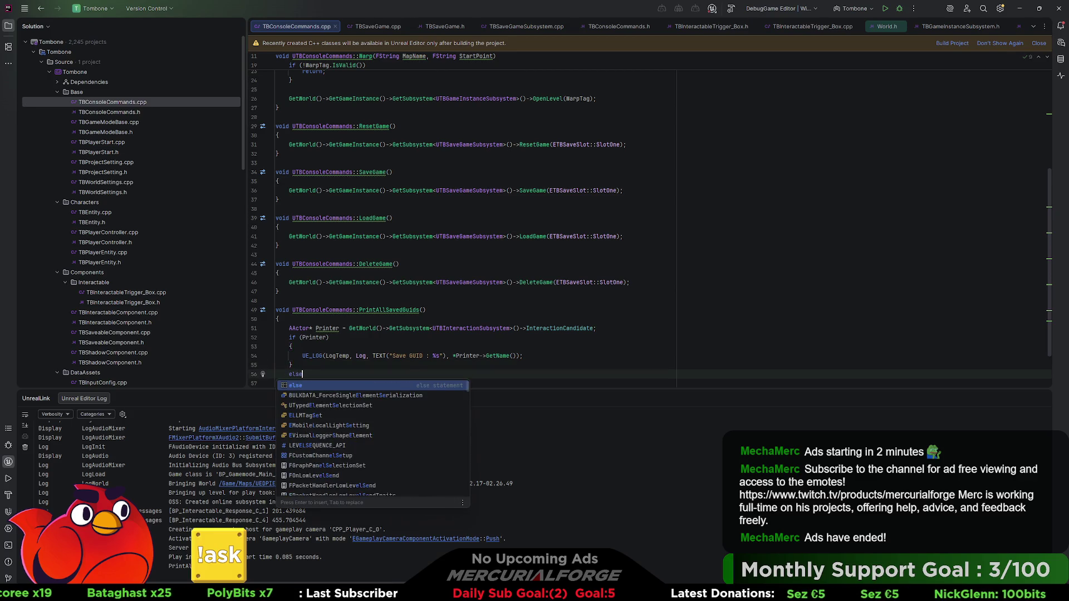
pyautogui.press('Return')
pyautogui.click(522, 272)
pyautogui.hotkey('shift', 'Home')
pyautogui.hotkey('ctrl', 'c')
pyautogui.click(304, 309)
pyautogui.hotkey('ctrl', 'v')
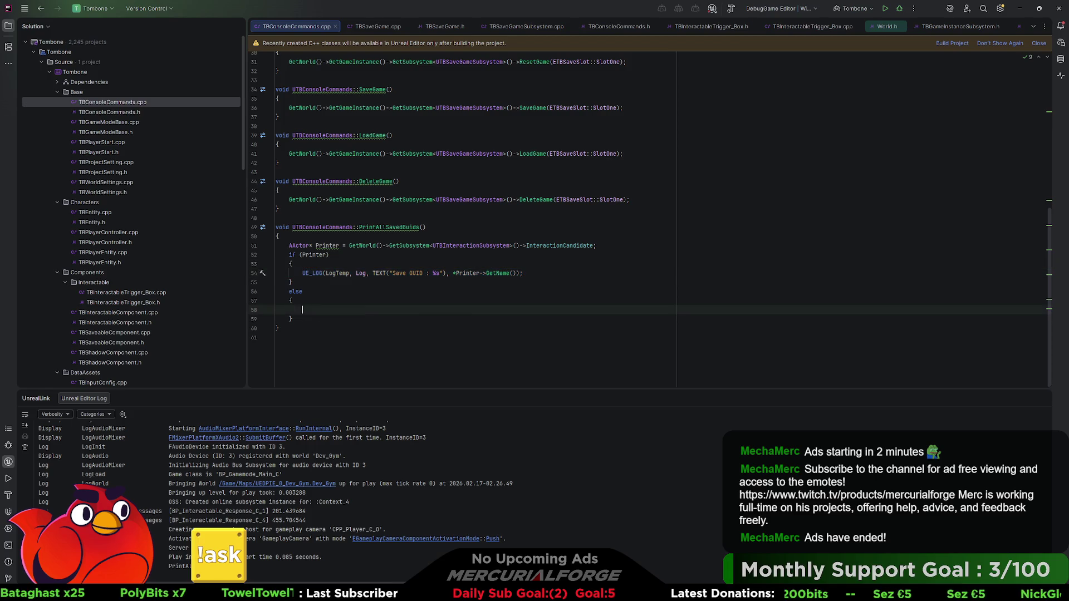
pyautogui.press('Left')
pyautogui.press('Left')
pyautogui.press('BackSpace')
pyautogui.press('BackSpace')
pyautogui.press('BackSpace')
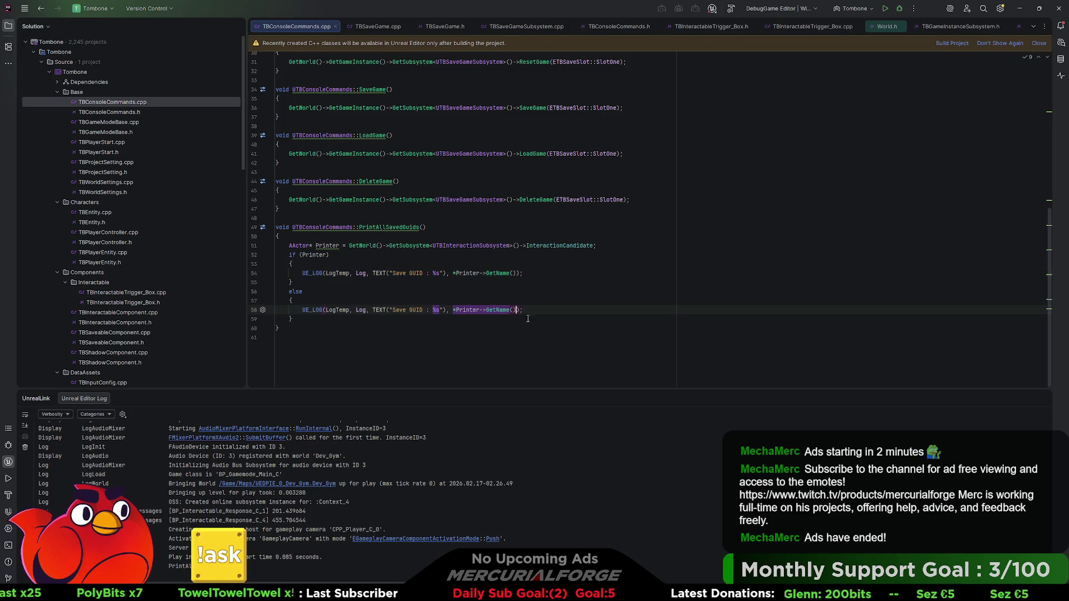
pyautogui.press('BackSpace')
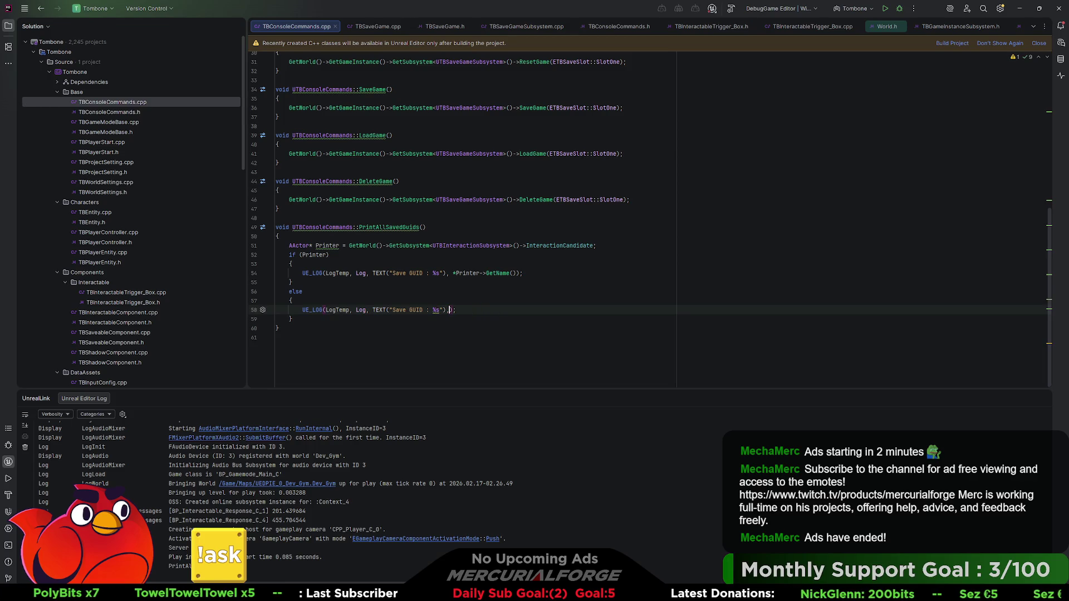
pyautogui.press('Left')
pyautogui.press('BackSpace')
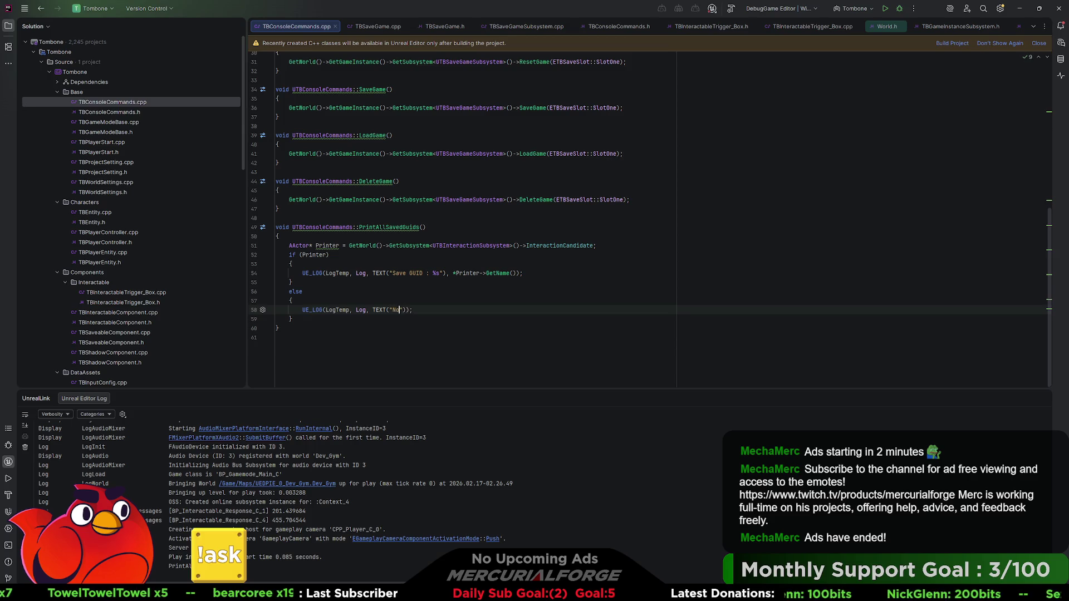
pyautogui.write('Cadidate')
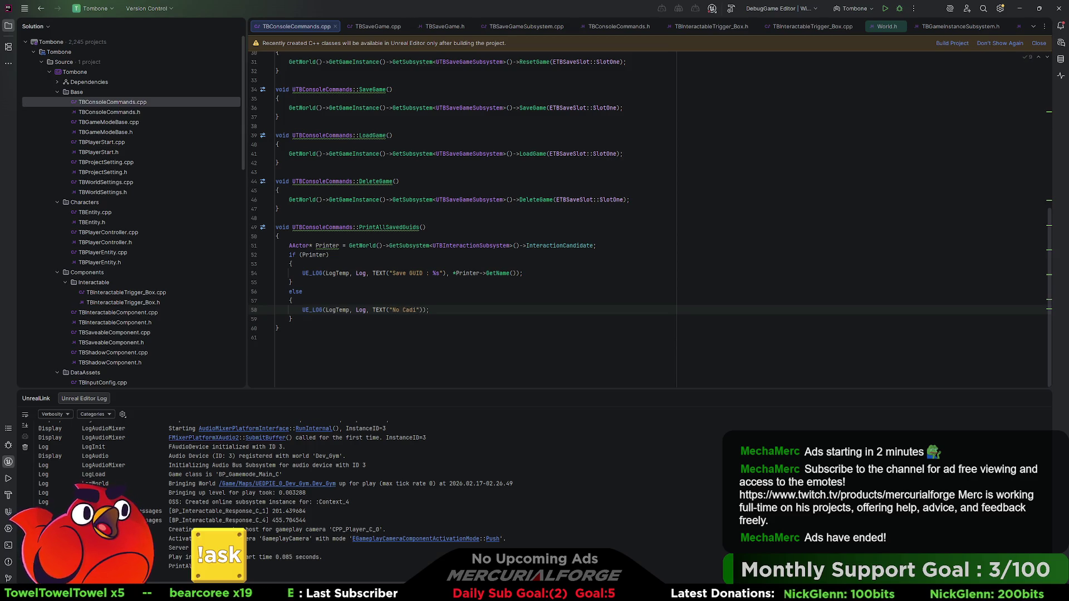
pyautogui.write(' found')
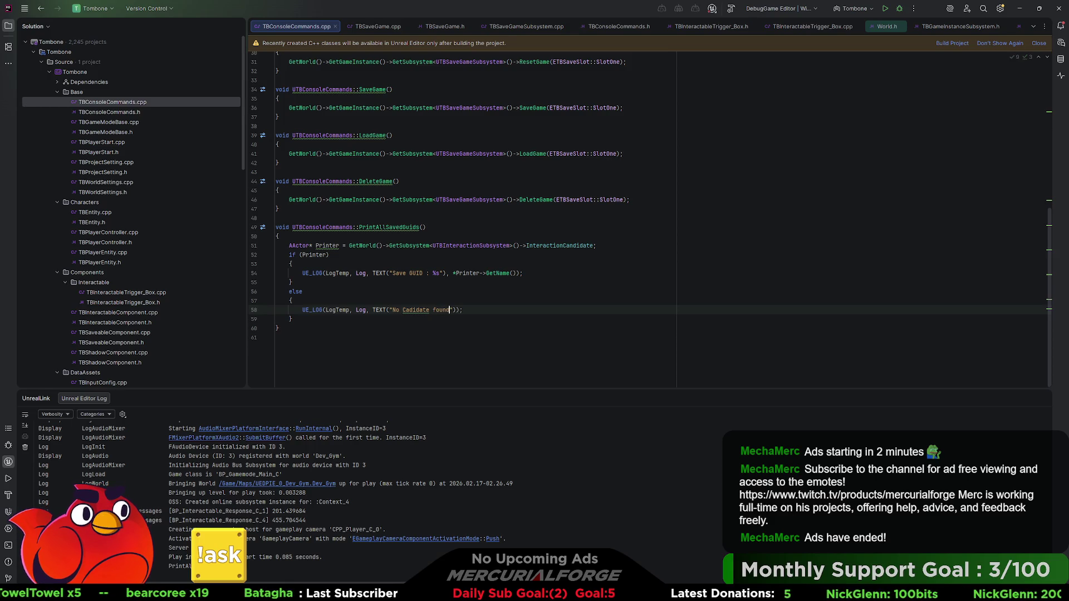
# Build the project and relaunch Unreal Editor from Rider.
pyautogui.hotkey('ctrl', 'shift', 'b')
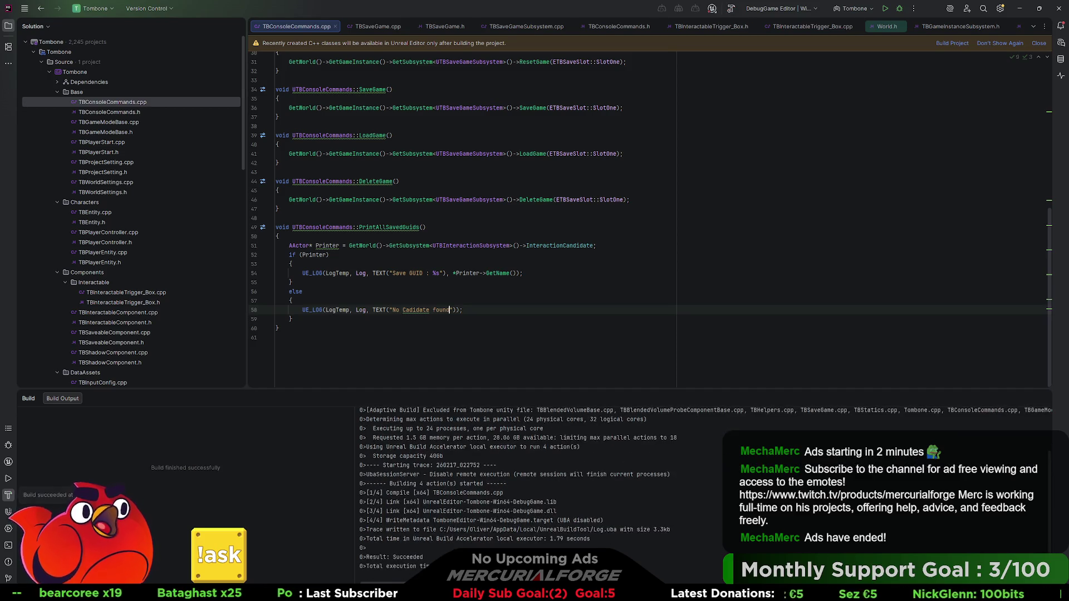
pyautogui.click(883, 10)
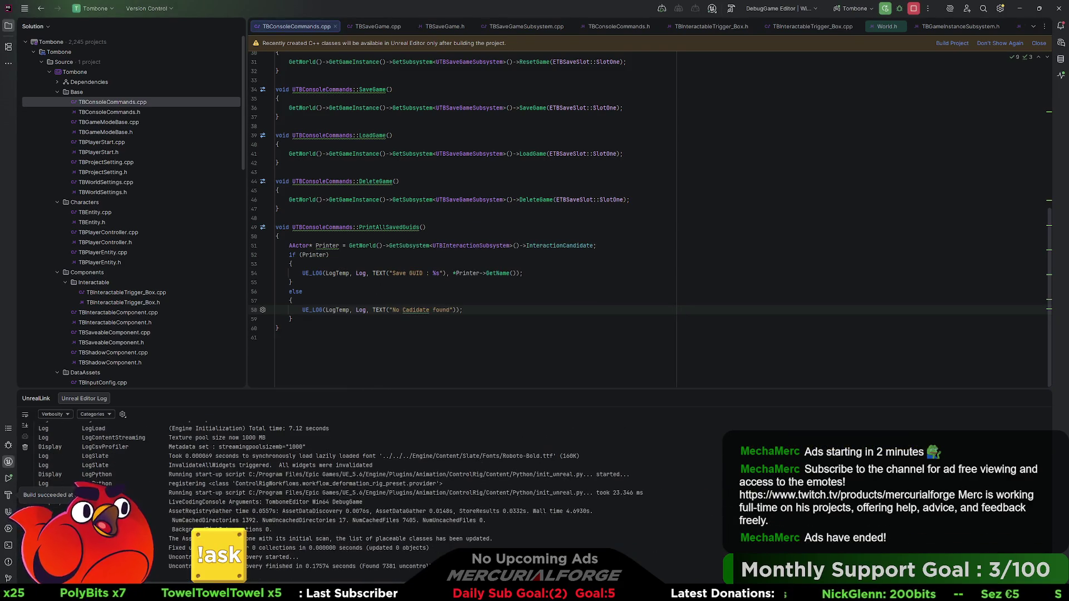
pyautogui.hotkey('alt', 'Tab')
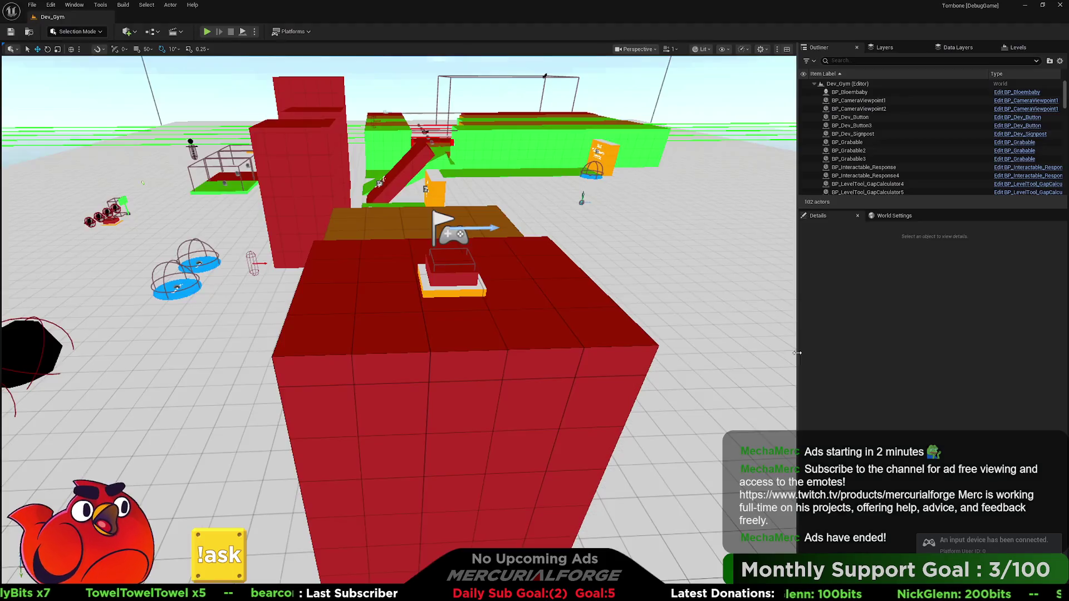
# Orbit to the red blocks, select Cube6, and briefly start and stop a play session.
pyautogui.moveTo(780, 352); pyautogui.dragTo(645, 348)
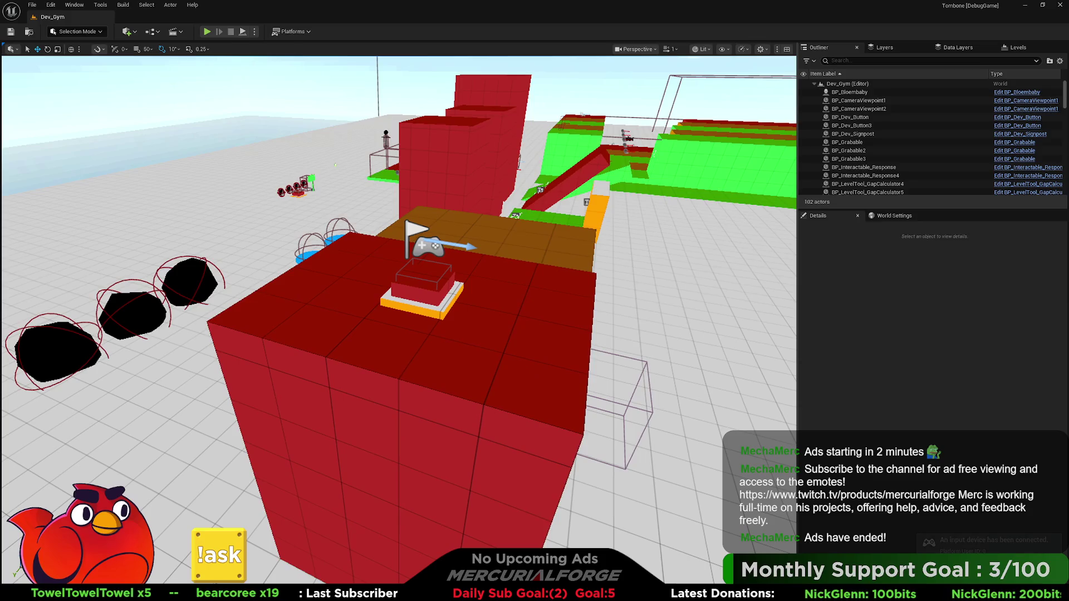
pyautogui.rightClick(492, 340)
pyautogui.press('Escape')
pyautogui.hotkey('alt', 'p')
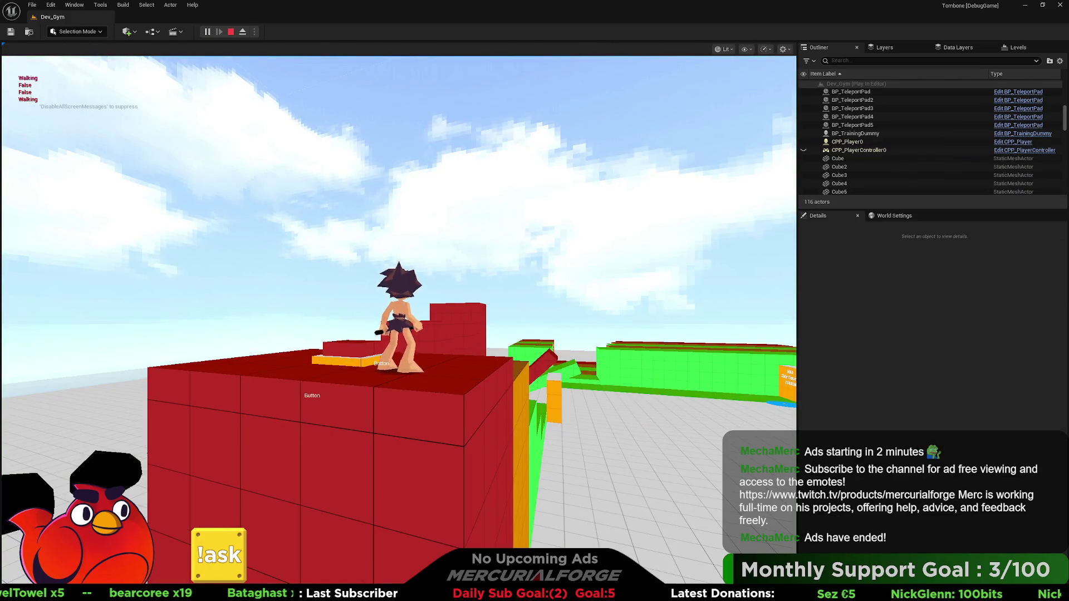
pyautogui.press('Escape')
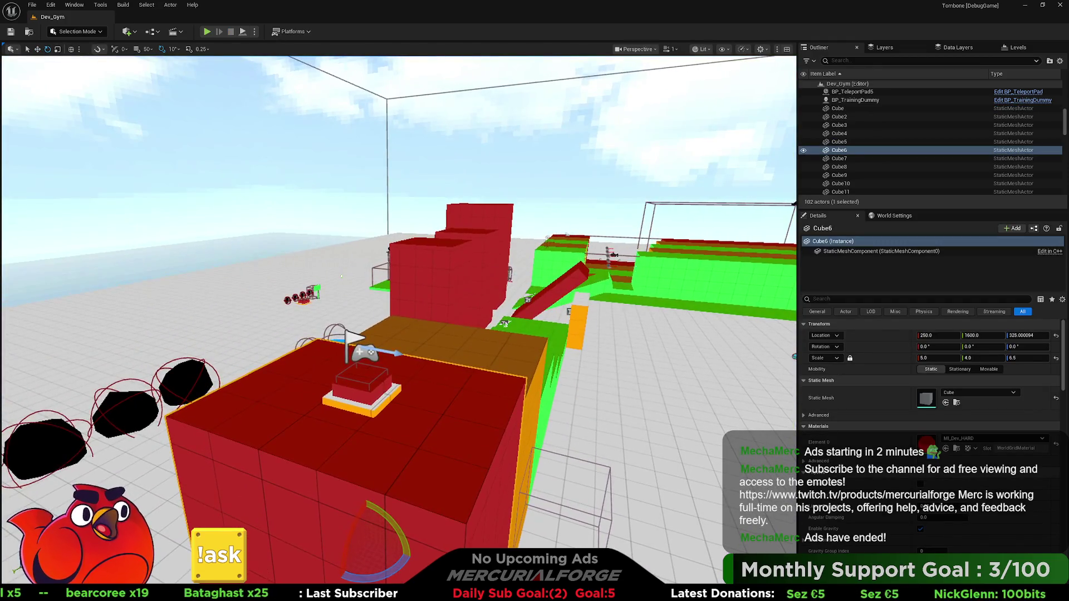
# Set BP_Dev_Button's New Var to 'BROKEN button' and play from the chosen viewport spot.
pyautogui.click(304, 295)
pyautogui.click(954, 416)
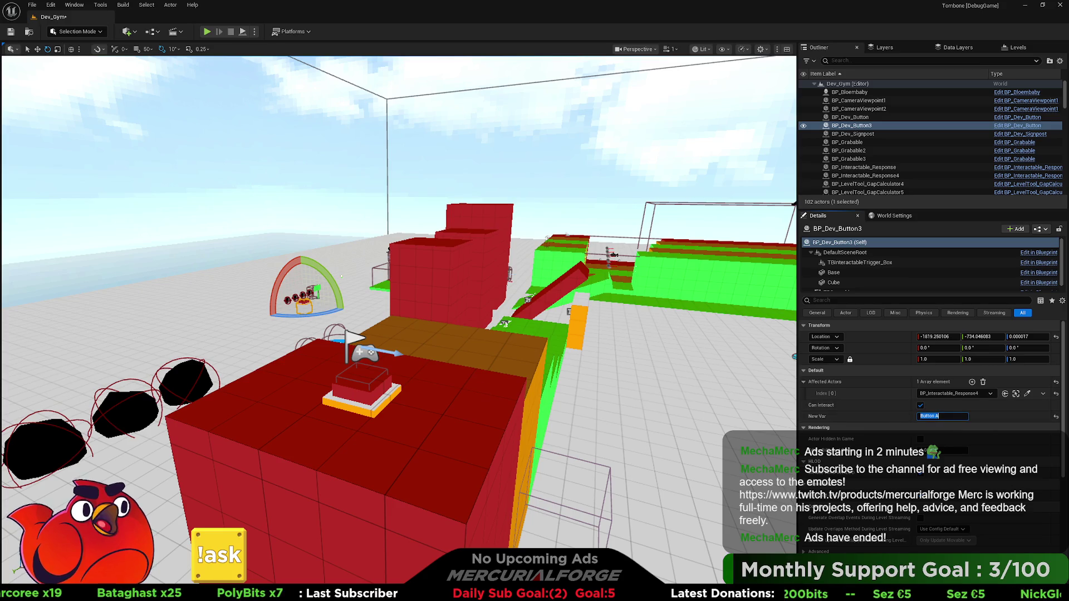
pyautogui.click(390, 384)
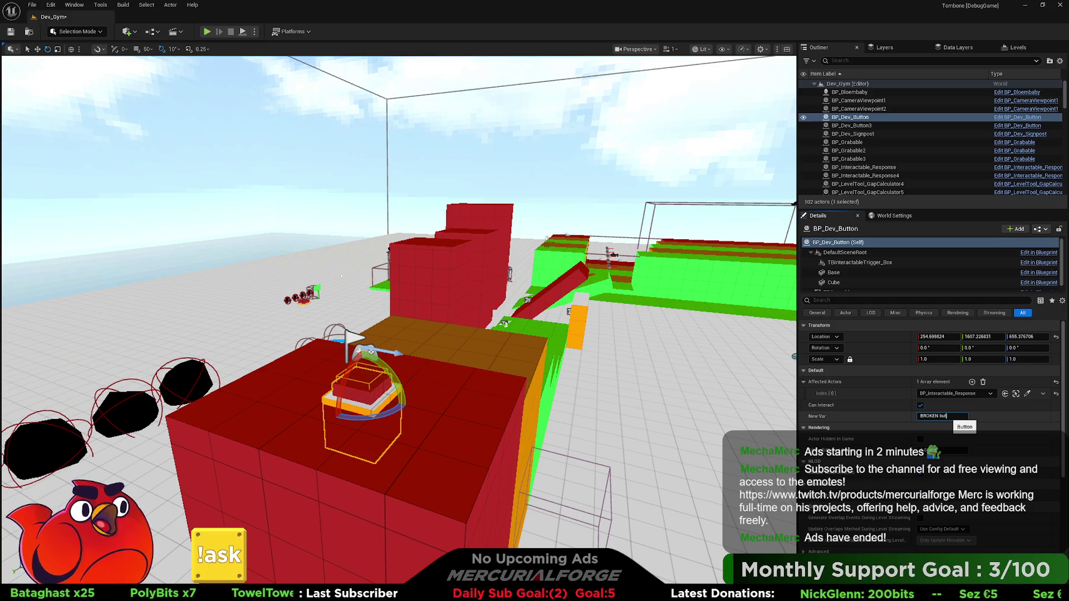
pyautogui.press('Return')
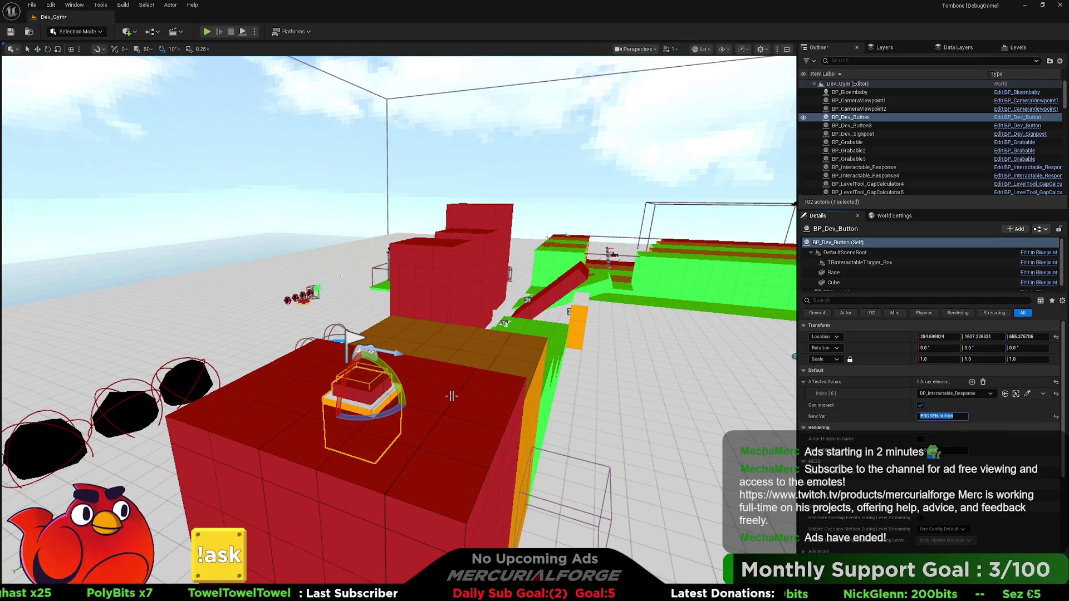
pyautogui.rightClick(444, 428)
pyautogui.click(462, 420)
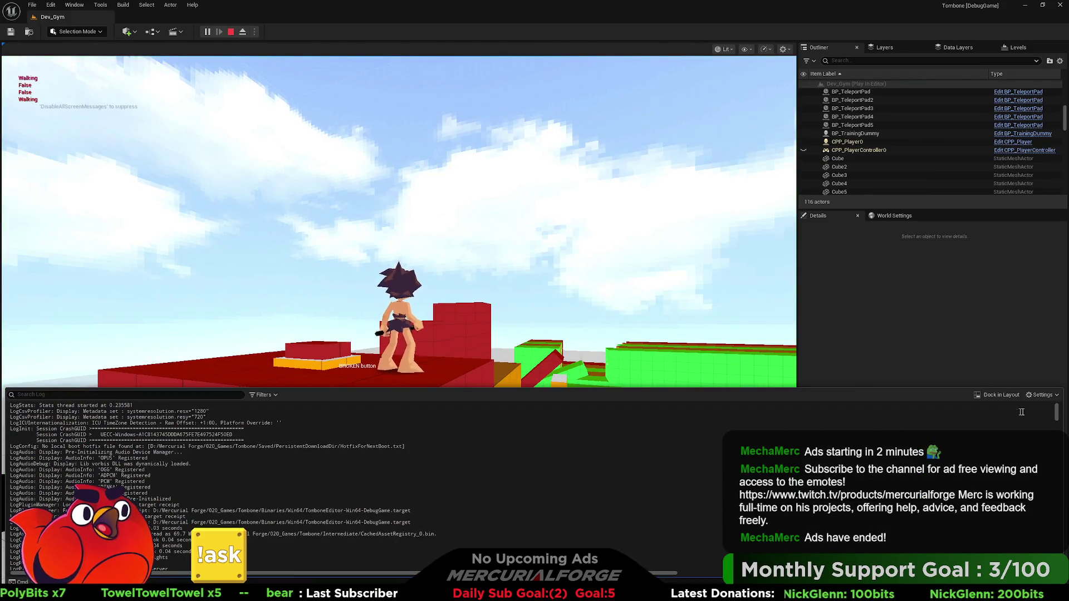
# Dock the floating log, close the duplicate log, and run PrintAllSavedGuids from the console.
pyautogui.click(983, 398)
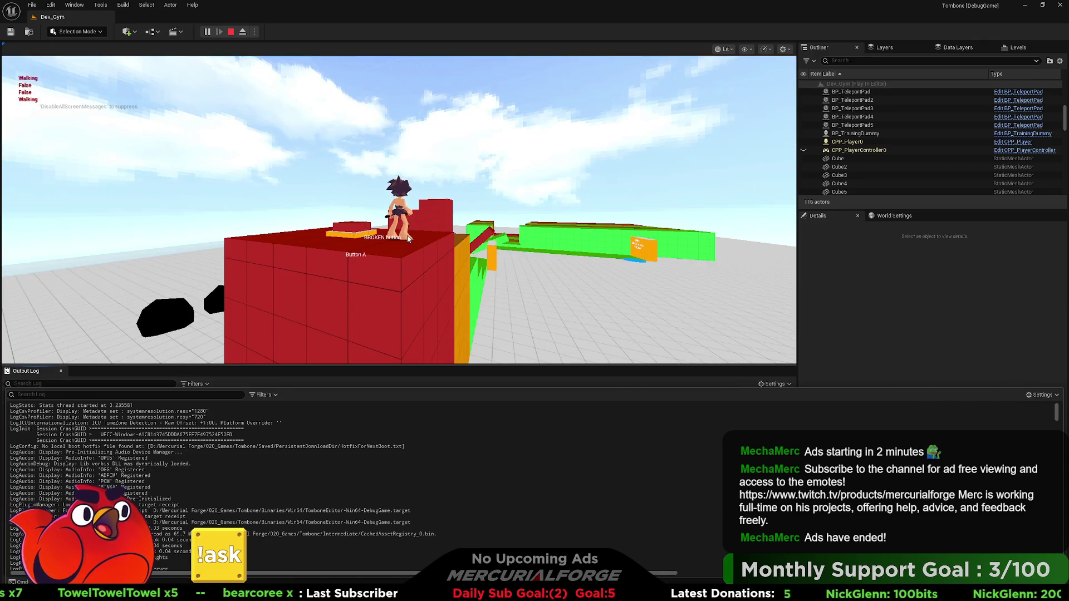
pyautogui.click(437, 334)
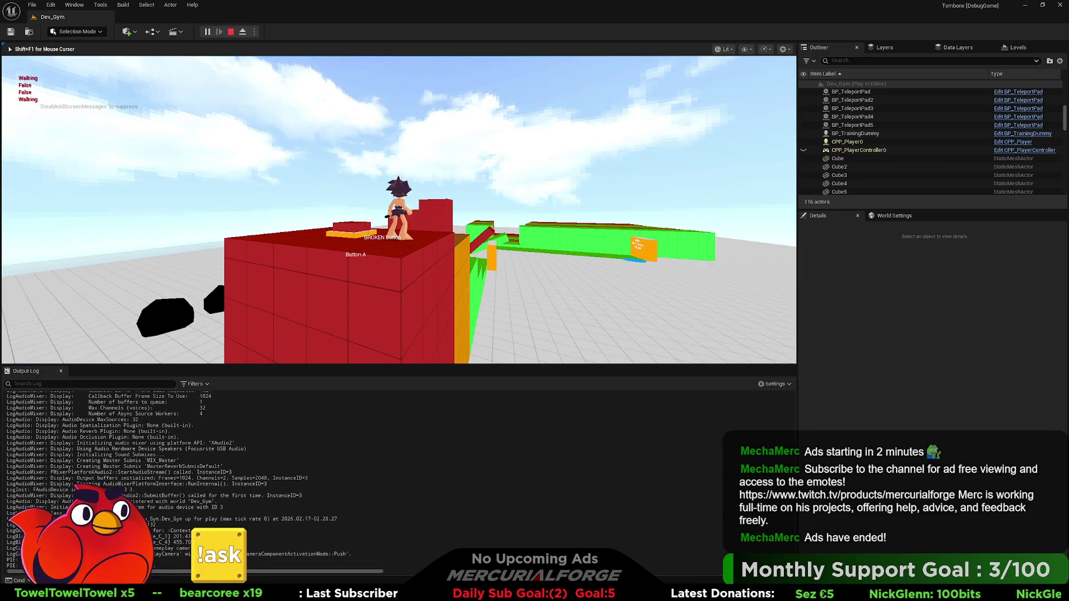
pyautogui.press('`')
pyautogui.press('Up')
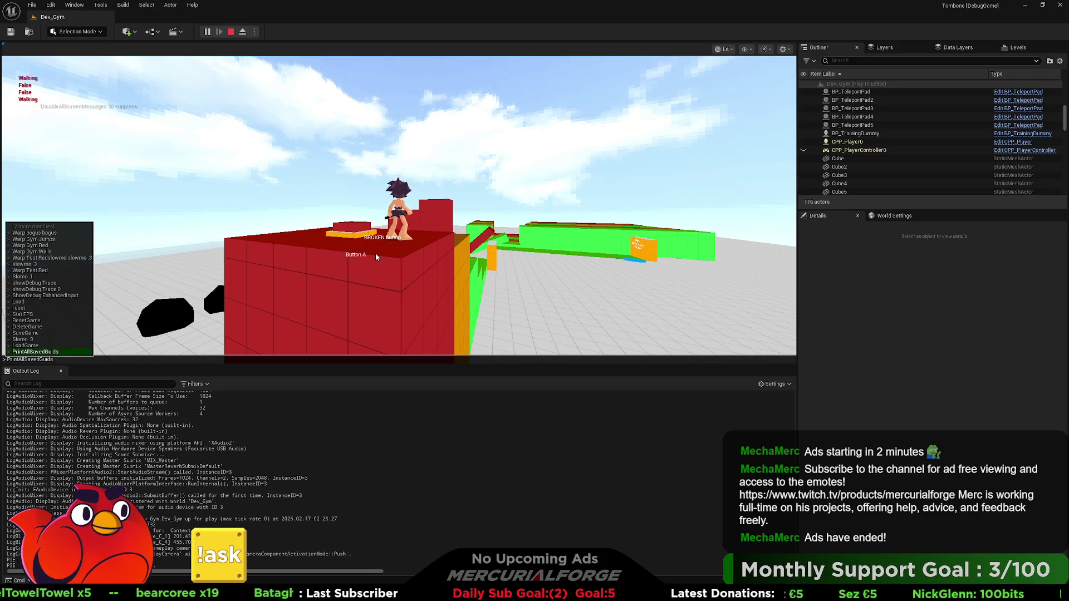
pyautogui.press('Return')
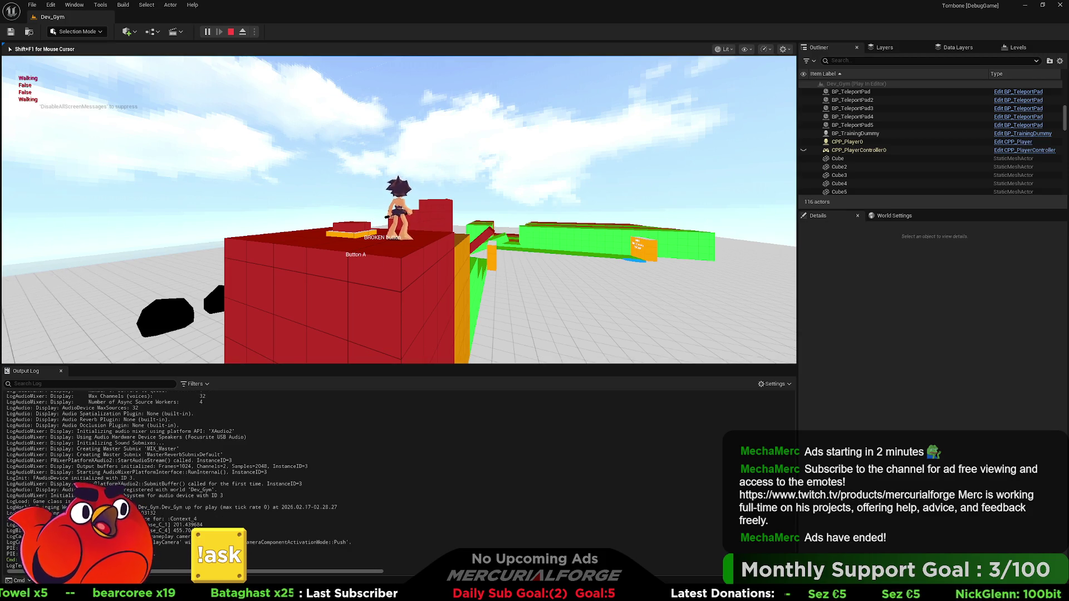
pyautogui.press('space')
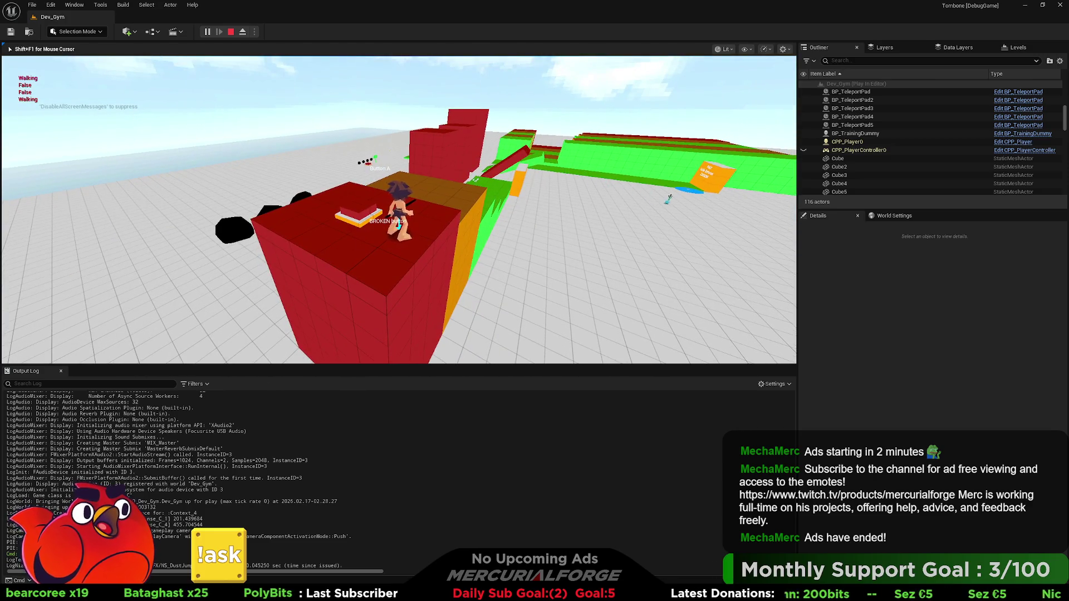
# Jump to the BROKEN button, trigger it with E, then stop play and close the error log.
pyautogui.press('space')
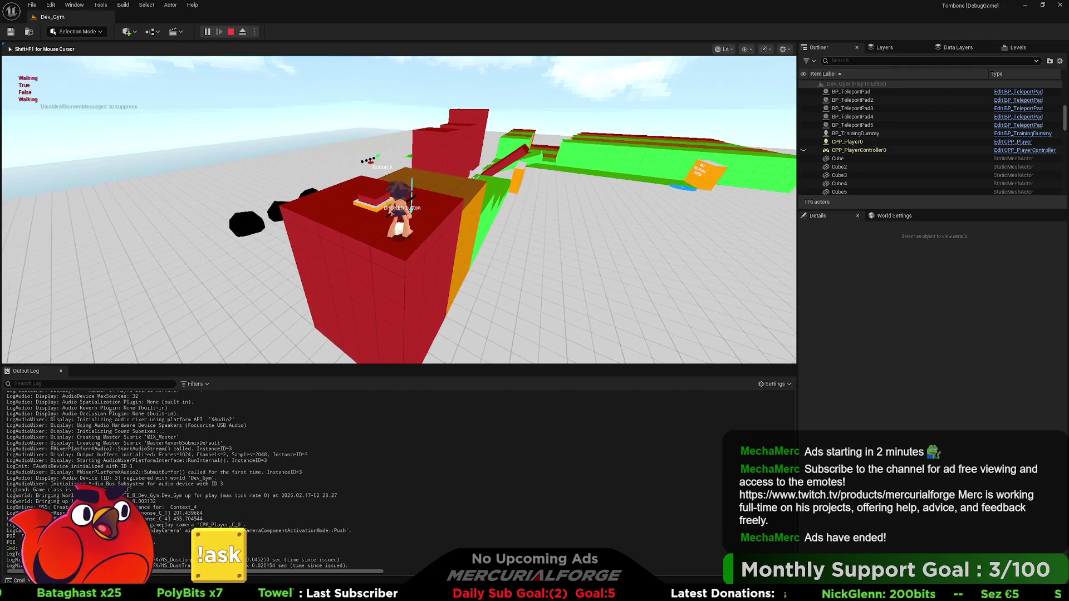
pyautogui.press('space')
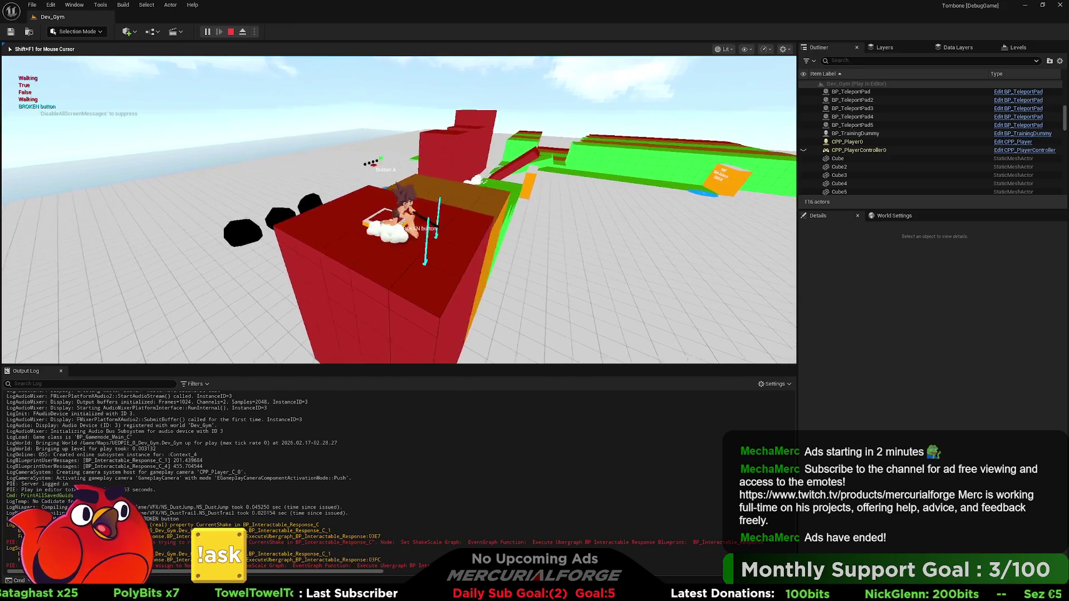
pyautogui.press('e')
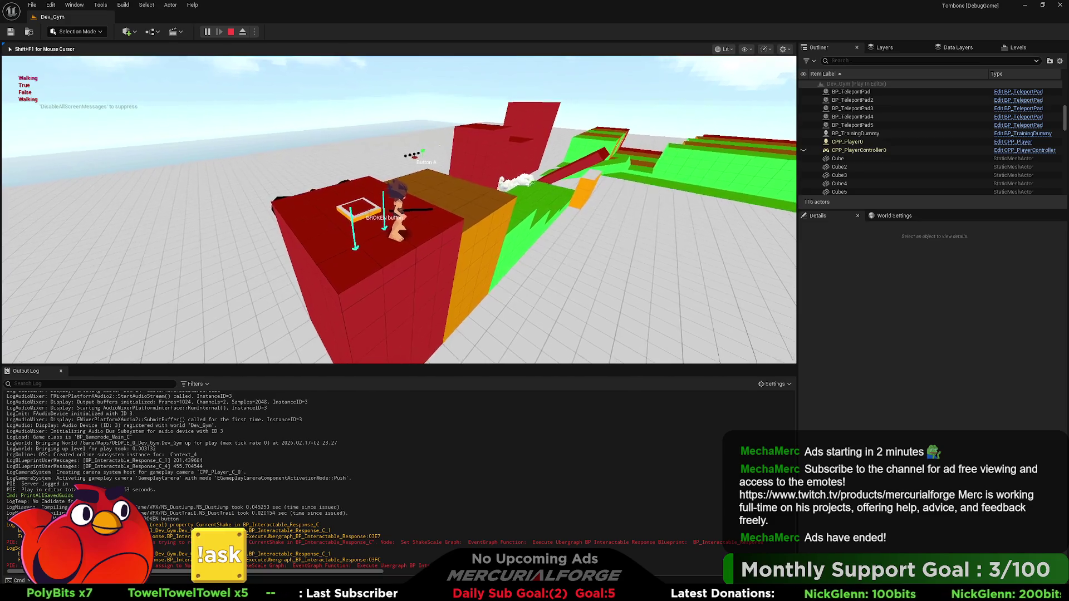
pyautogui.press('Escape')
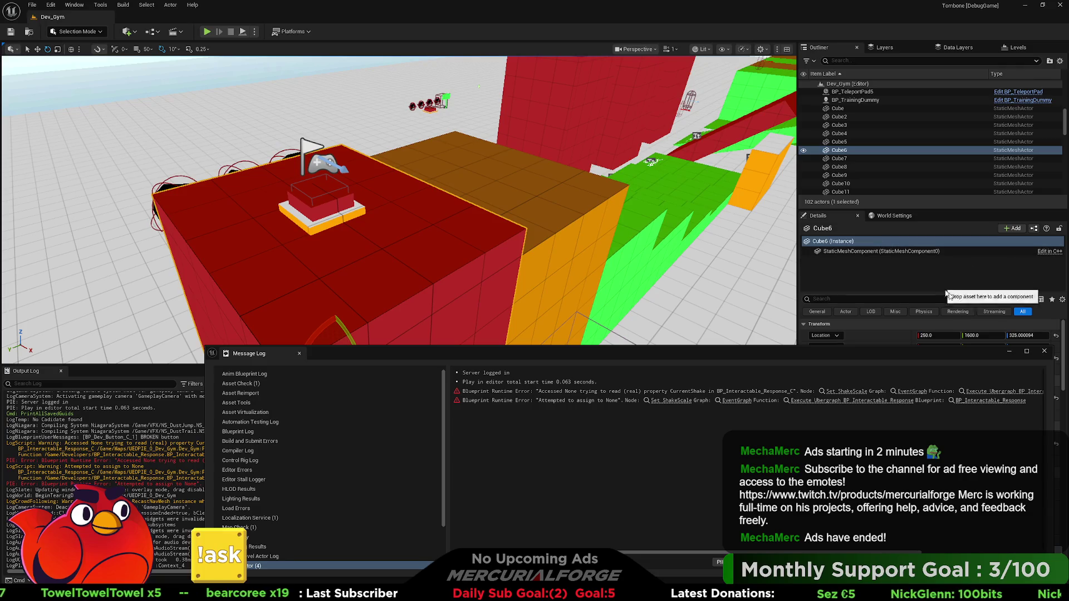
pyautogui.click(1044, 350)
# Start playing from the red cube, free the mouse with Shift+F1, then stop the session.
pyautogui.rightClick(359, 253)
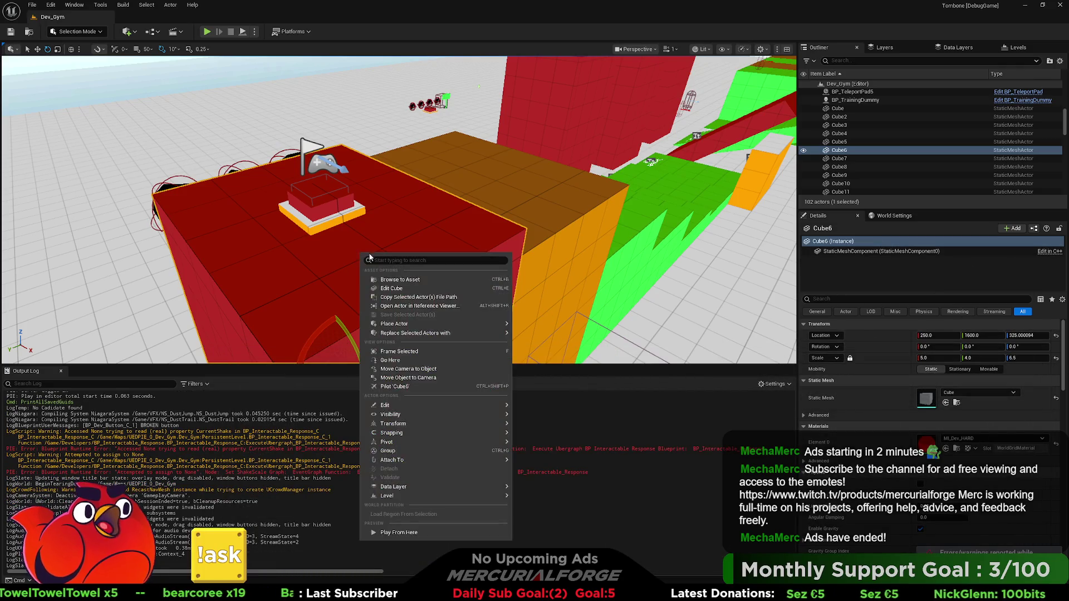
pyautogui.click(389, 534)
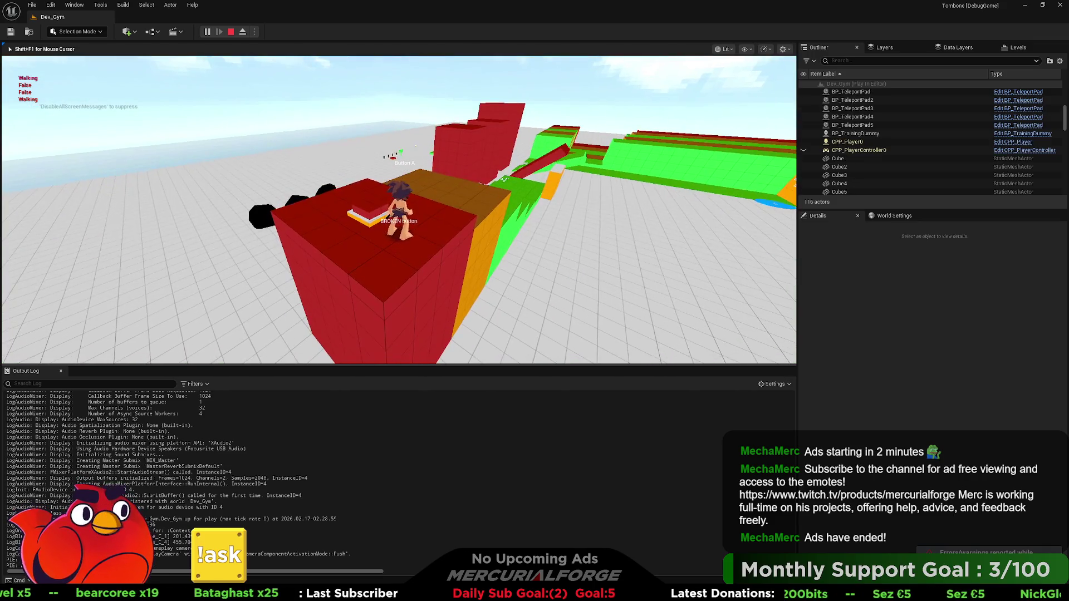
pyautogui.hotkey('shift', 'F1')
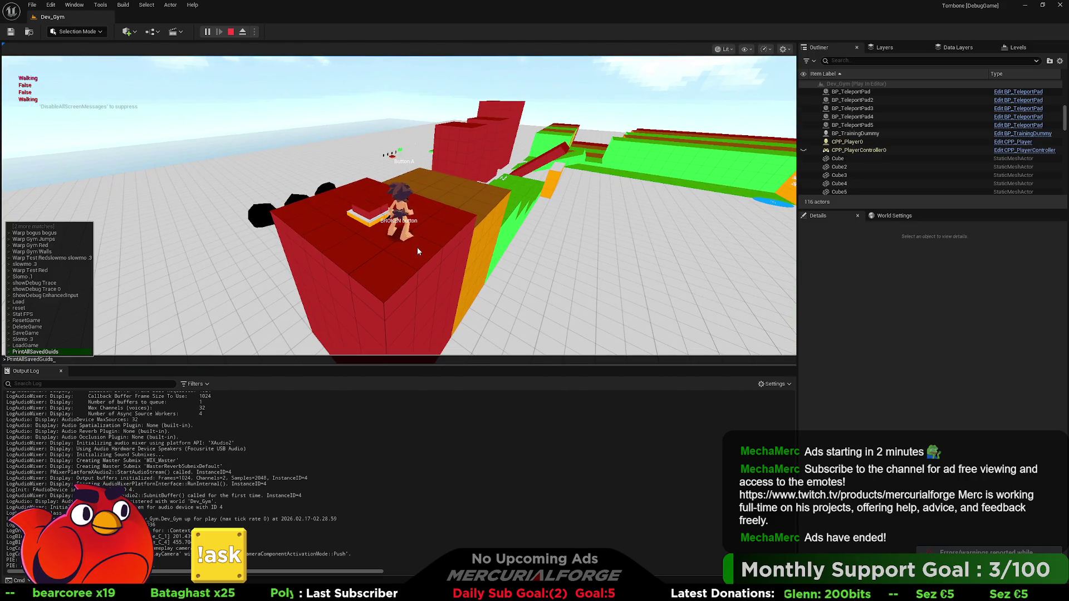
pyautogui.press('Escape')
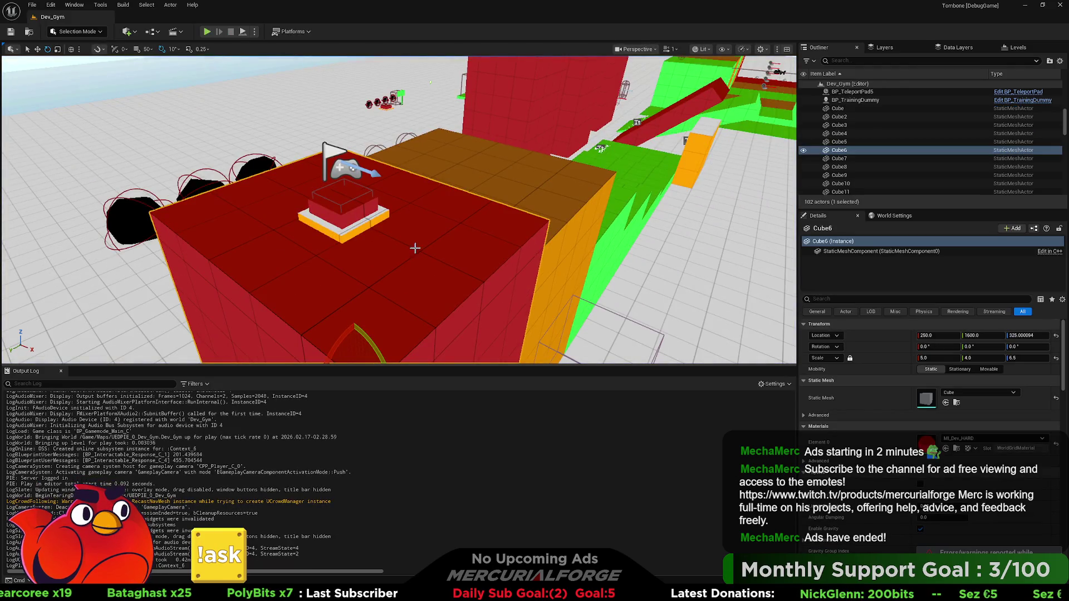
# Play from the red cube again and run the recalled PrintAllSavedGuids command.
pyautogui.rightClick(417, 251)
pyautogui.click(466, 515)
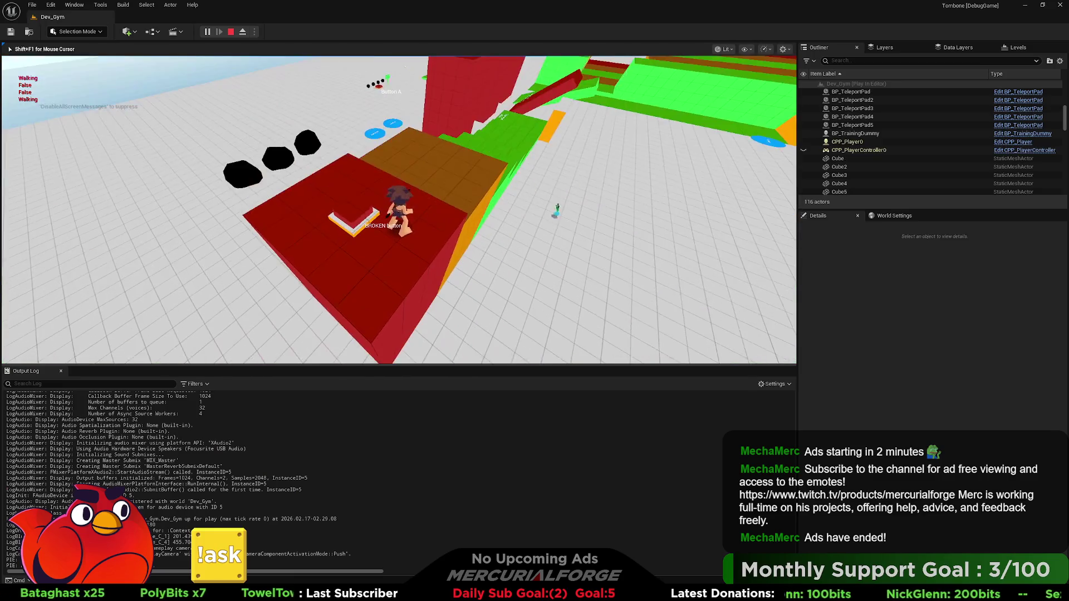
pyautogui.press('`')
pyautogui.press('Up')
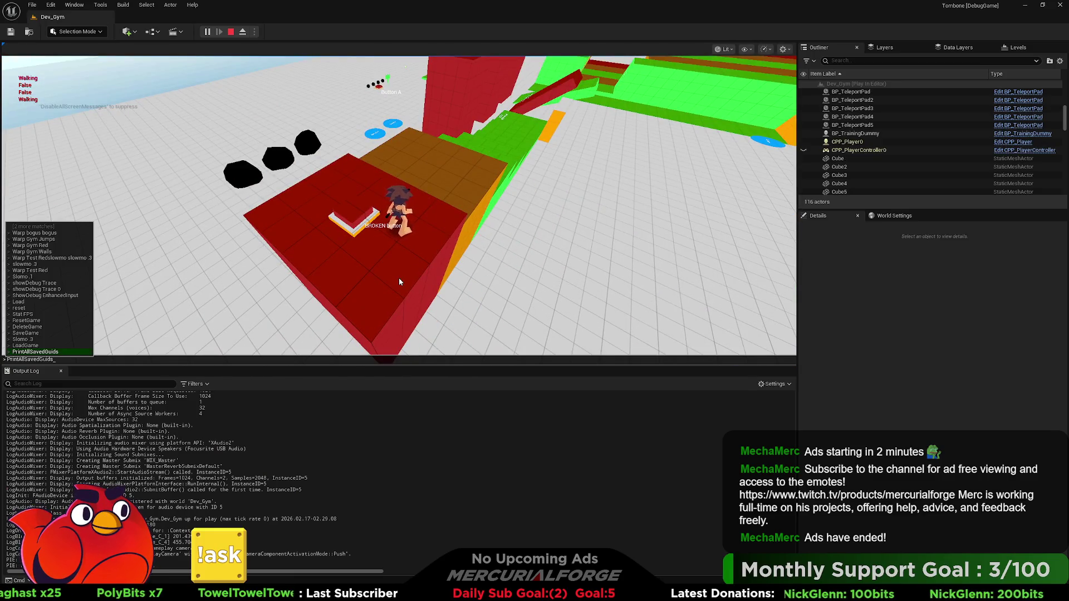
pyautogui.press('Return')
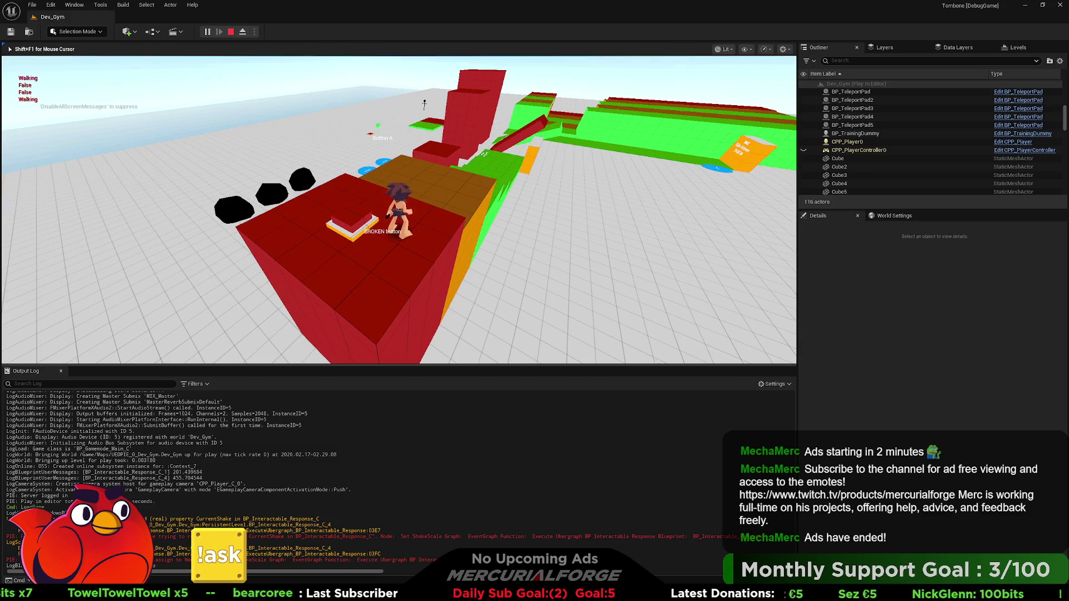
# Run PrintAllSavedGuids a second time, then free the mouse with Shift+F1.
pyautogui.press('`')
pyautogui.press('Up')
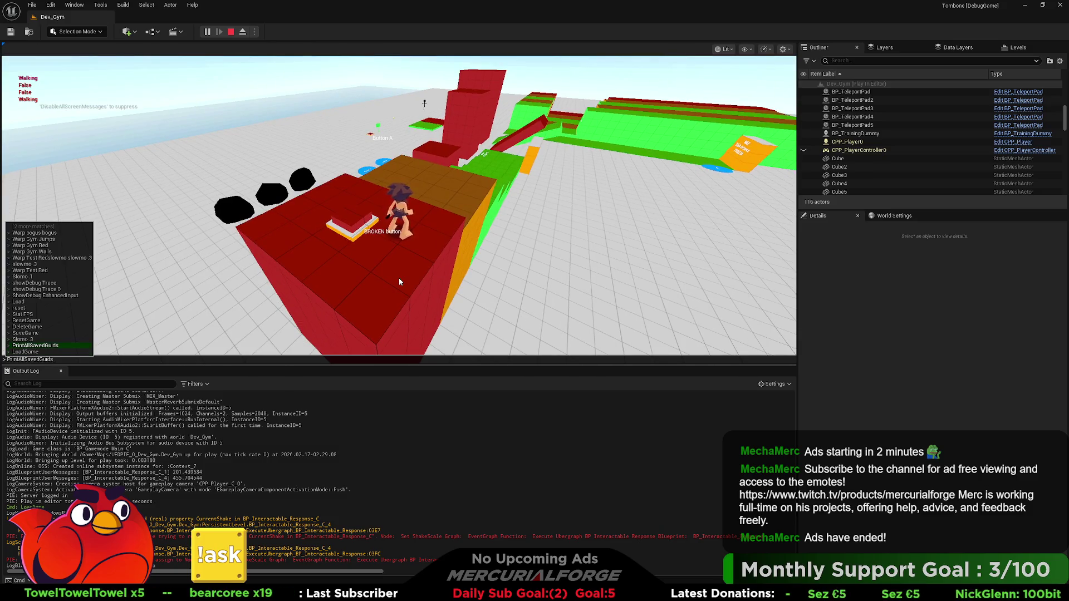
pyautogui.press('Return')
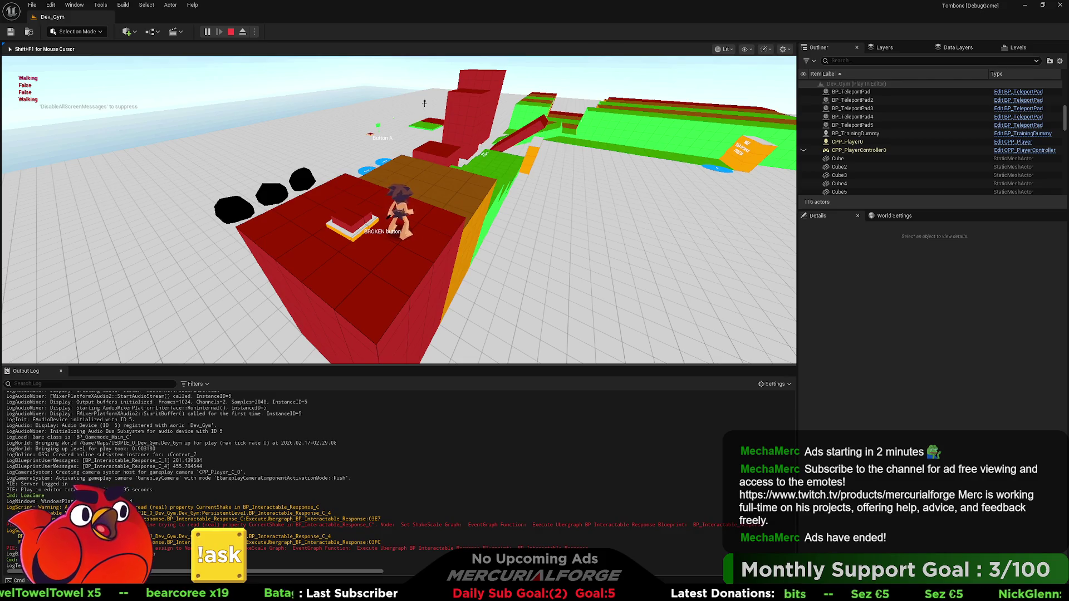
pyautogui.hotkey('shift', 'F1')
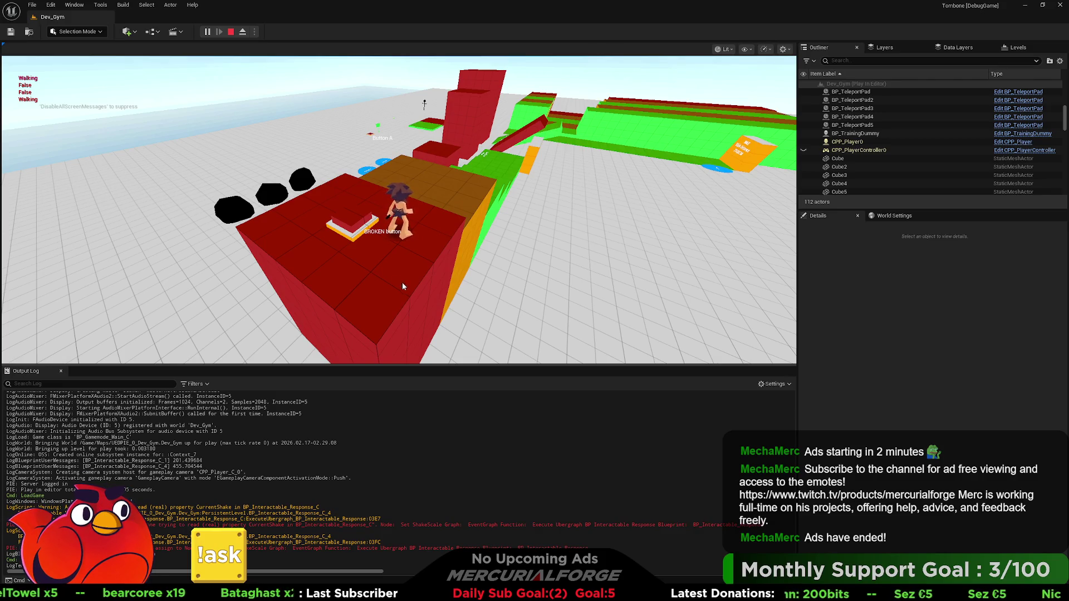
# Float the Output Log in its own window, resize it, and scroll through its entries.
pyautogui.moveTo(66, 376)
pyautogui.mouseDown()
pyautogui.moveTo(209, 272)
pyautogui.moveTo(259, 174)
pyautogui.mouseUp()
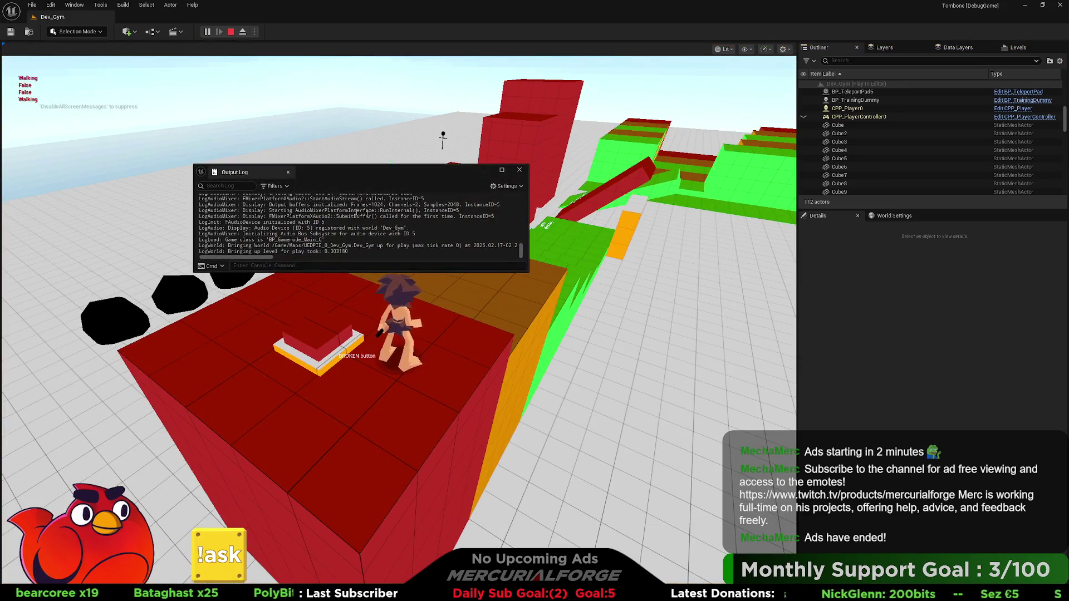
pyautogui.moveTo(528, 272)
pyautogui.mouseDown()
pyautogui.moveTo(672, 358)
pyautogui.moveTo(644, 357)
pyautogui.mouseUp()
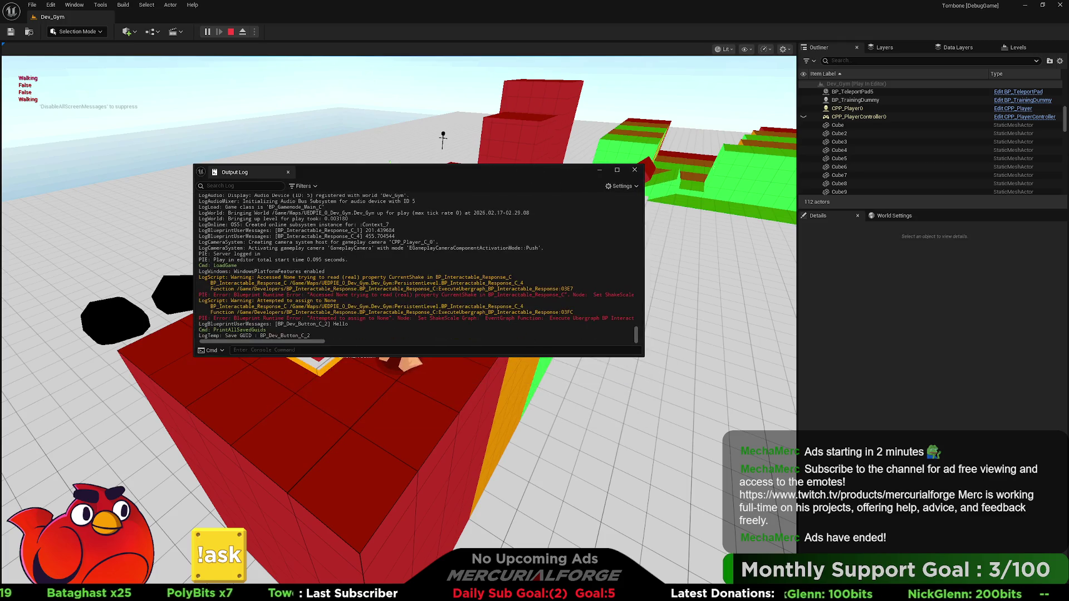
pyautogui.moveTo(518, 165); pyautogui.dragTo(518, 269)
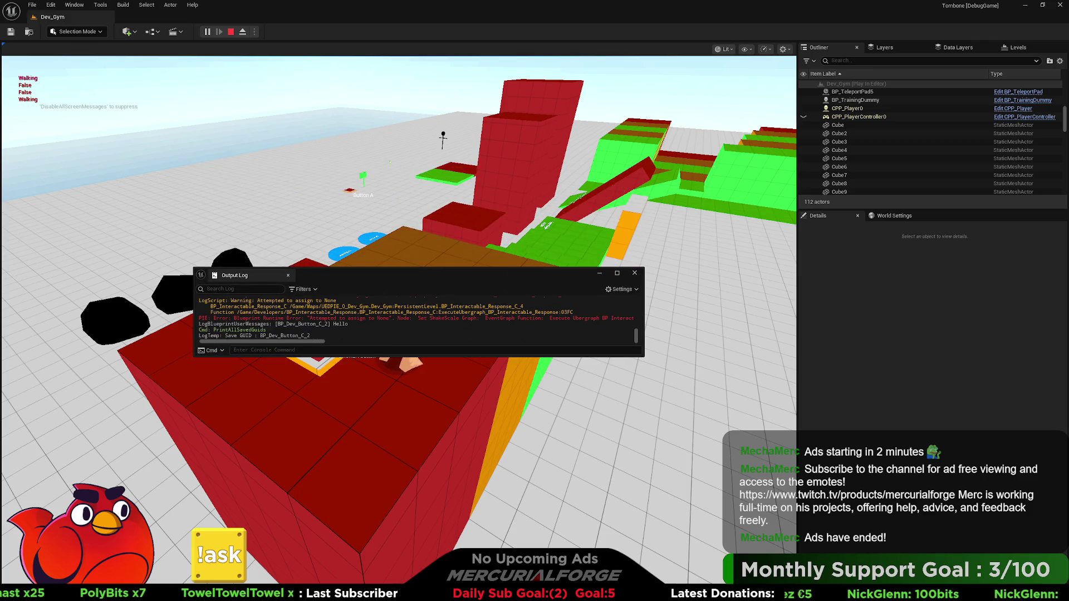
pyautogui.scroll(10, 417, 317)
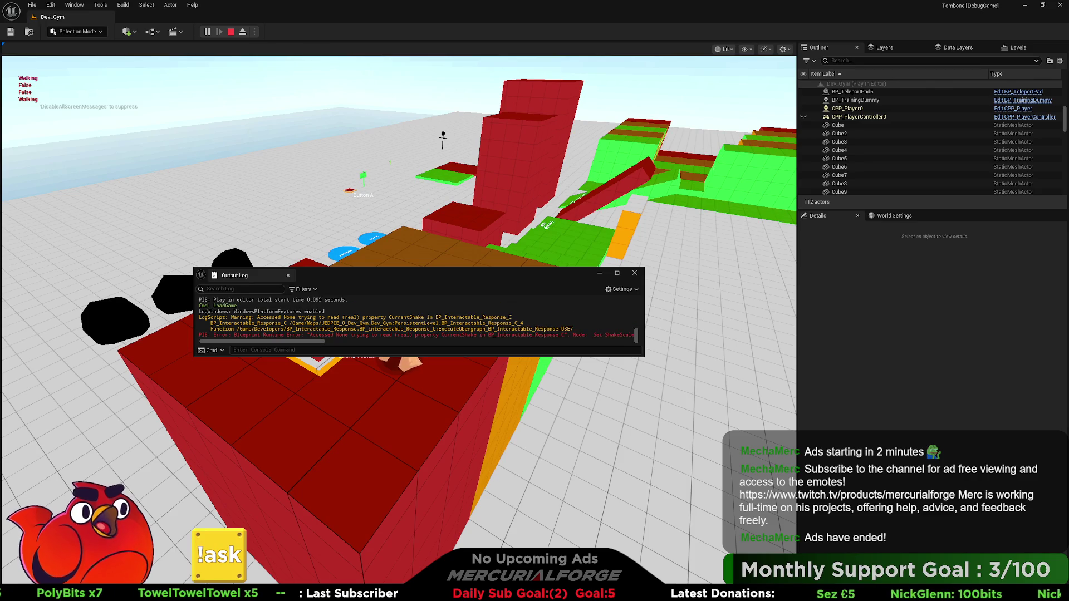
pyautogui.scroll(-5, 417, 318)
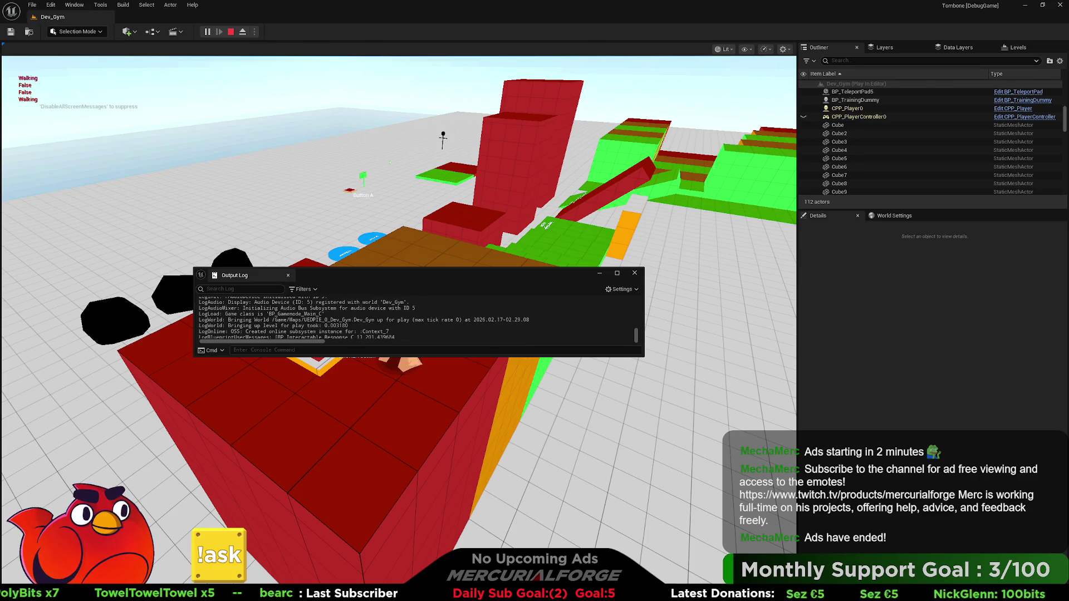
pyautogui.scroll(-5, 417, 317)
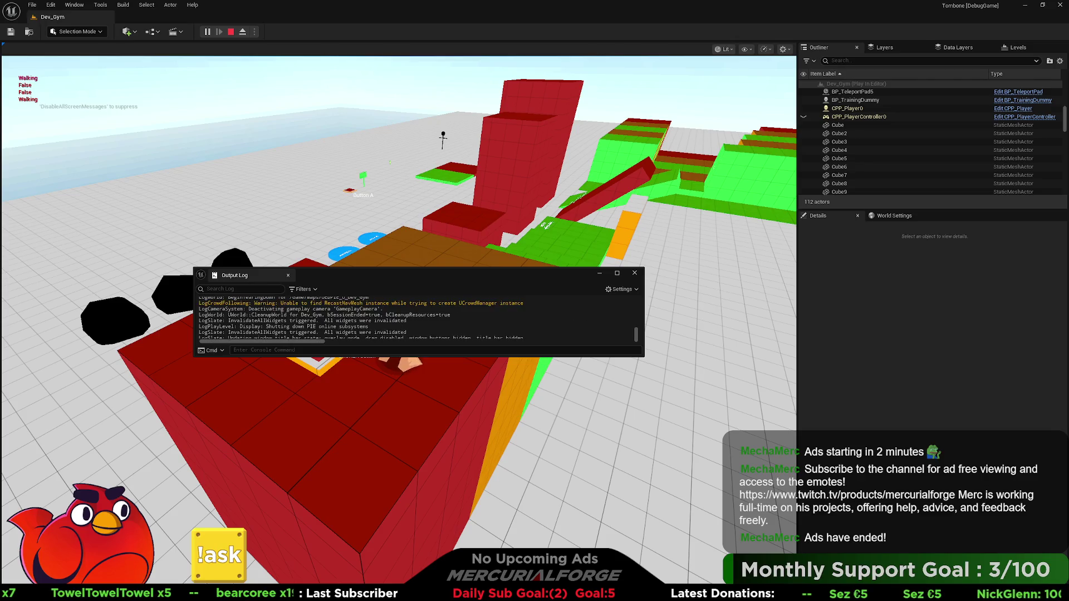
pyautogui.scroll(2, 341, 305)
pyautogui.scroll(-8, 418, 317)
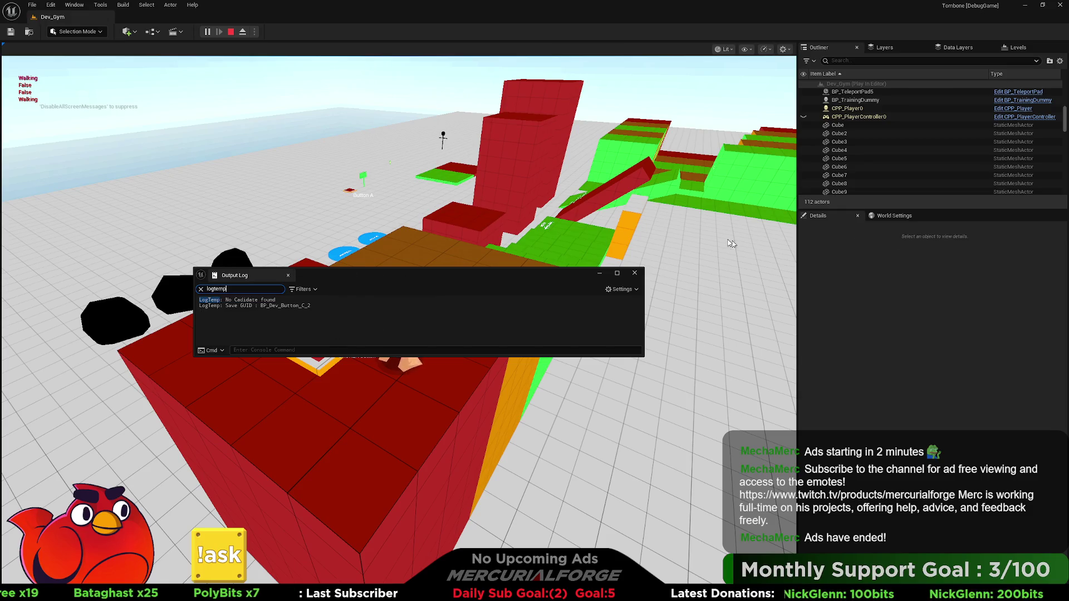
# Center the floating log over the game view and make it taller, leaving display options unchanged.
pyautogui.moveTo(550, 280)
pyautogui.mouseDown()
pyautogui.moveTo(412, 49)
pyautogui.moveTo(392, 84)
pyautogui.mouseUp()
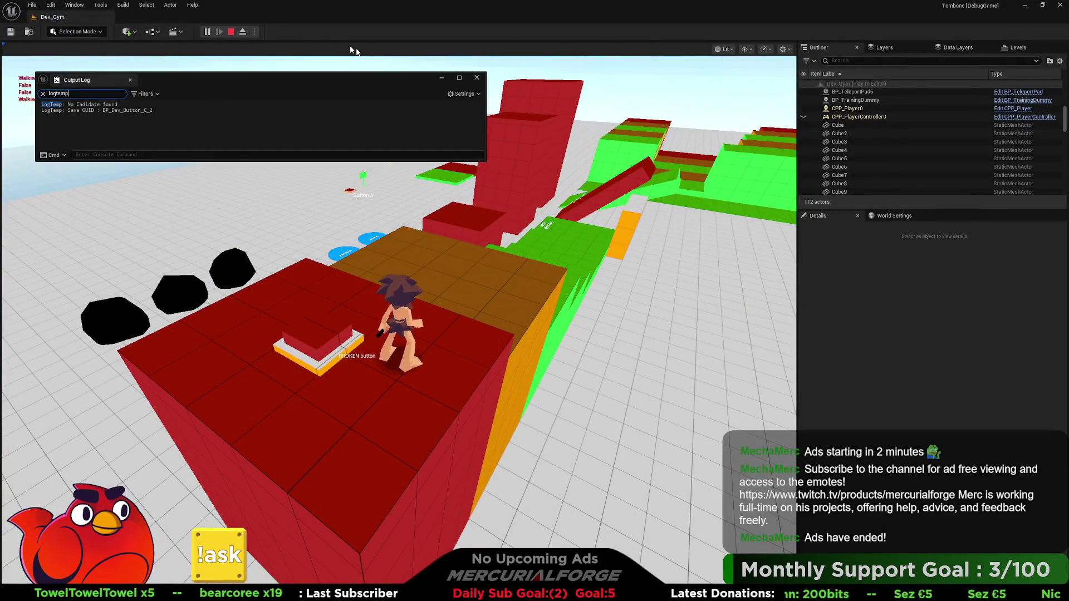
pyautogui.moveTo(280, 75); pyautogui.dragTo(462, 122)
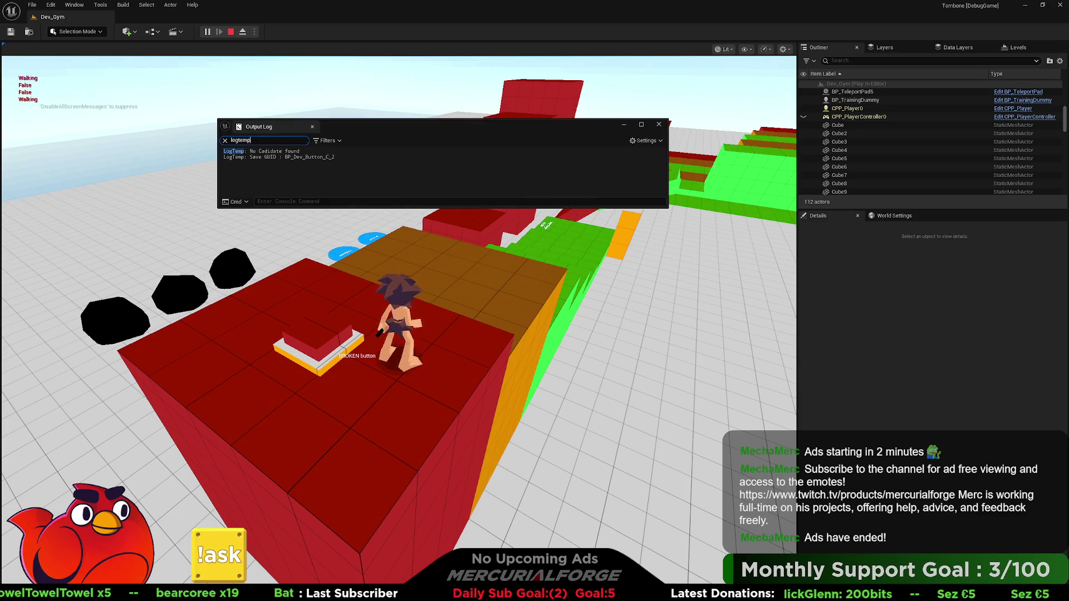
pyautogui.moveTo(666, 207)
pyautogui.mouseDown()
pyautogui.moveTo(718, 248)
pyautogui.moveTo(724, 241)
pyautogui.moveTo(672, 276)
pyautogui.moveTo(682, 304)
pyautogui.mouseUp()
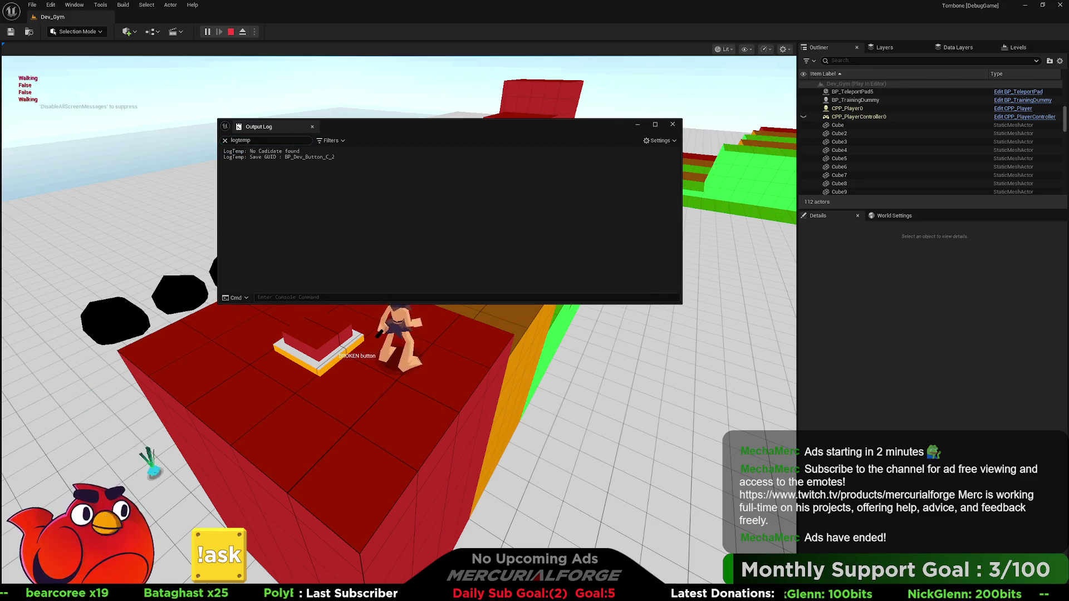
pyautogui.click(659, 140)
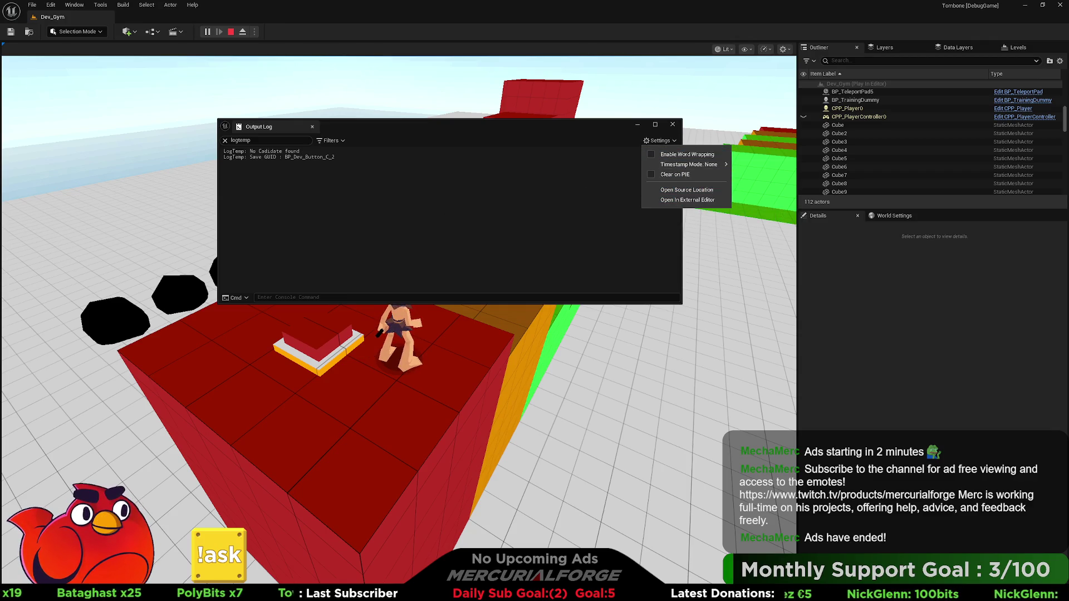
pyautogui.click(475, 212)
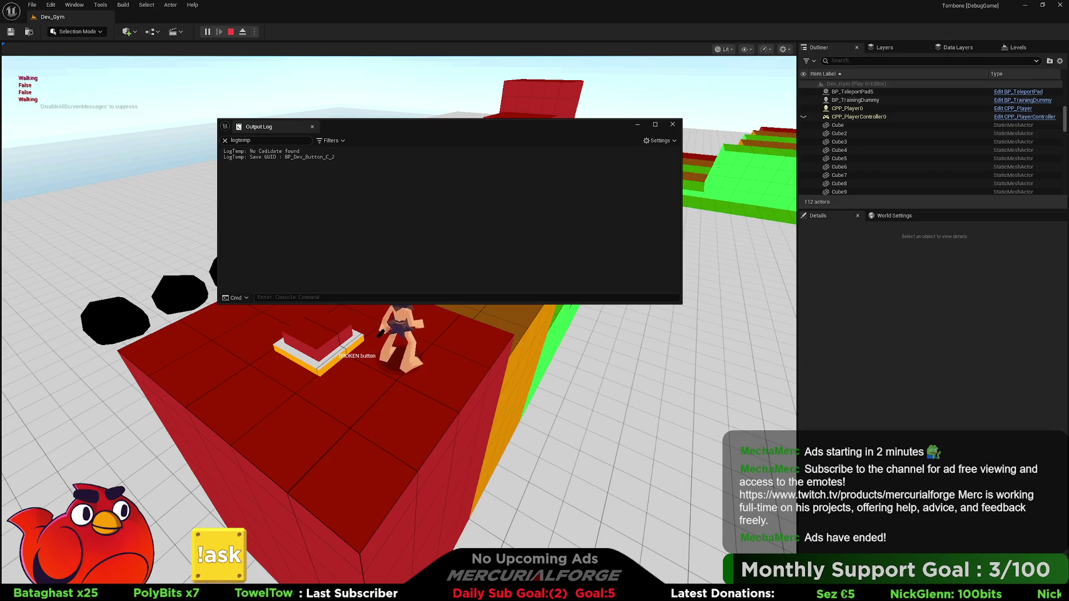
# Select the 'No Cadidate found' and 'Save GUID' log lines.
pyautogui.moveTo(301, 151); pyautogui.dragTo(223, 151)
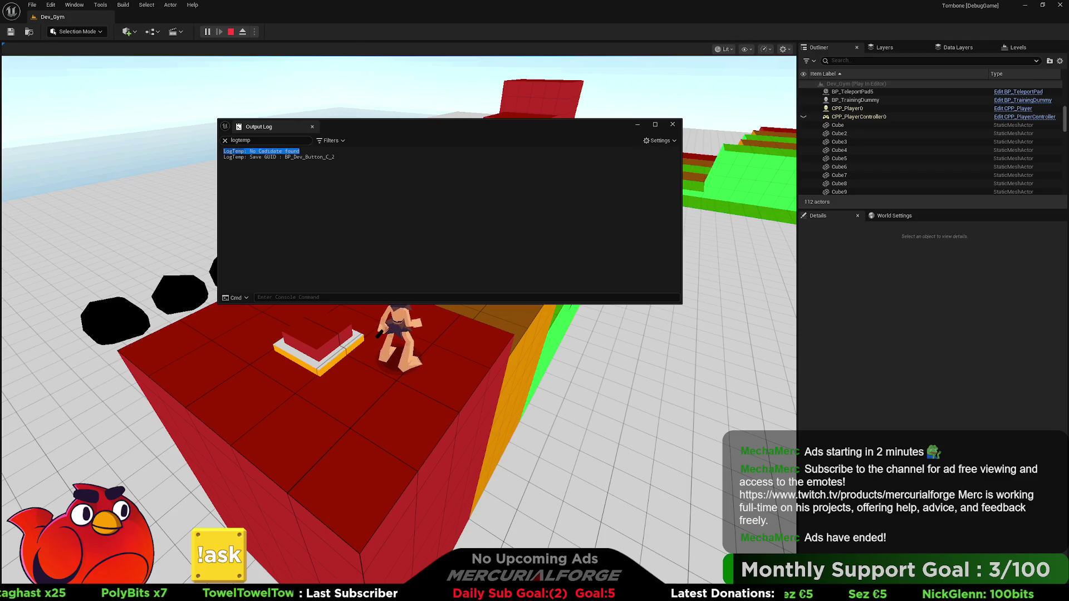
pyautogui.tripleClick(226, 152)
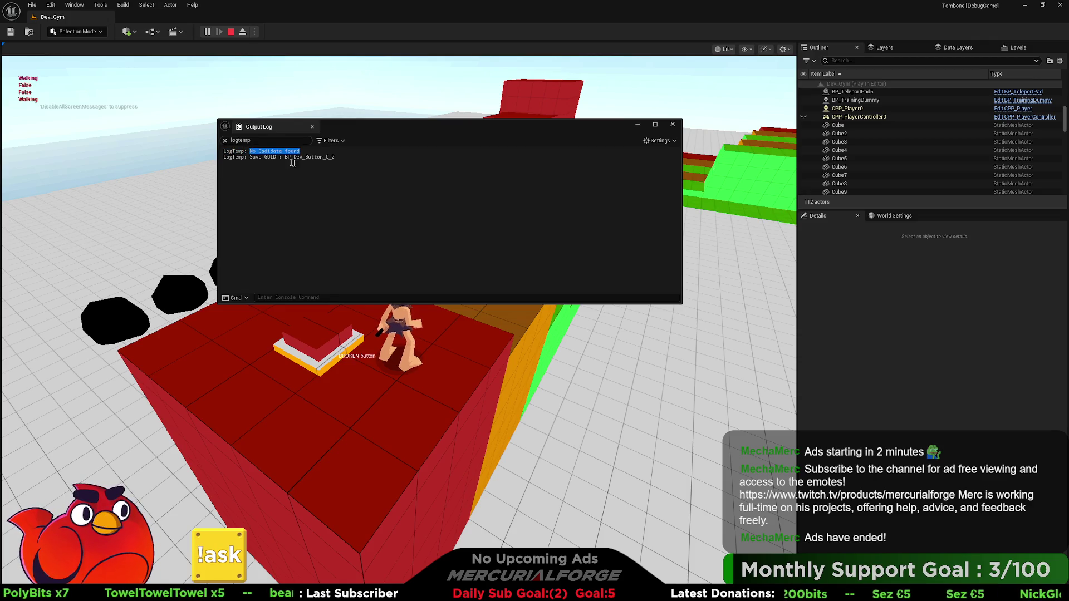
pyautogui.tripleClick(342, 158)
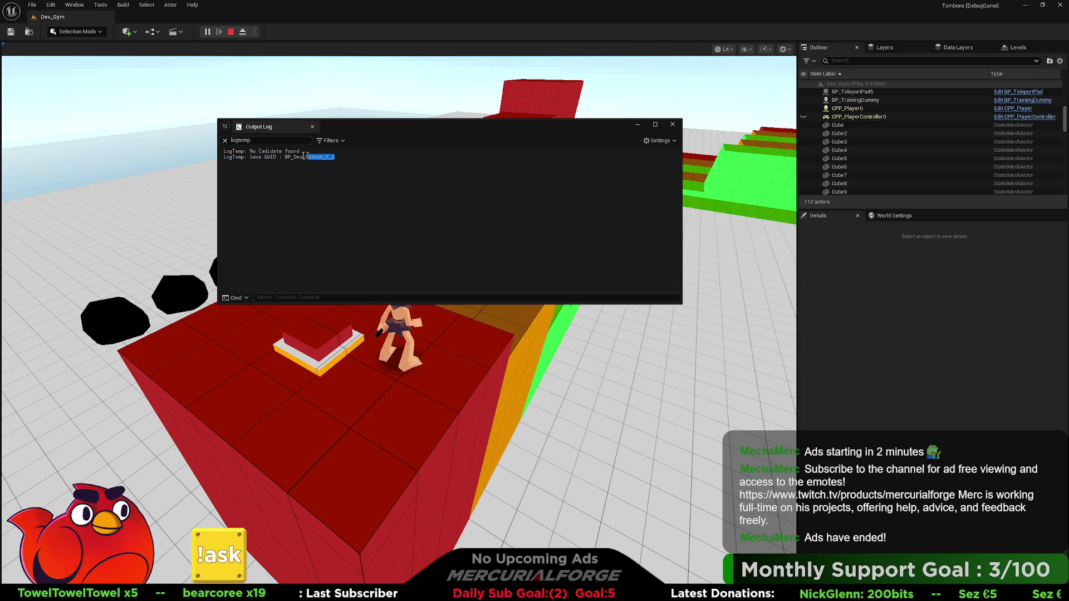
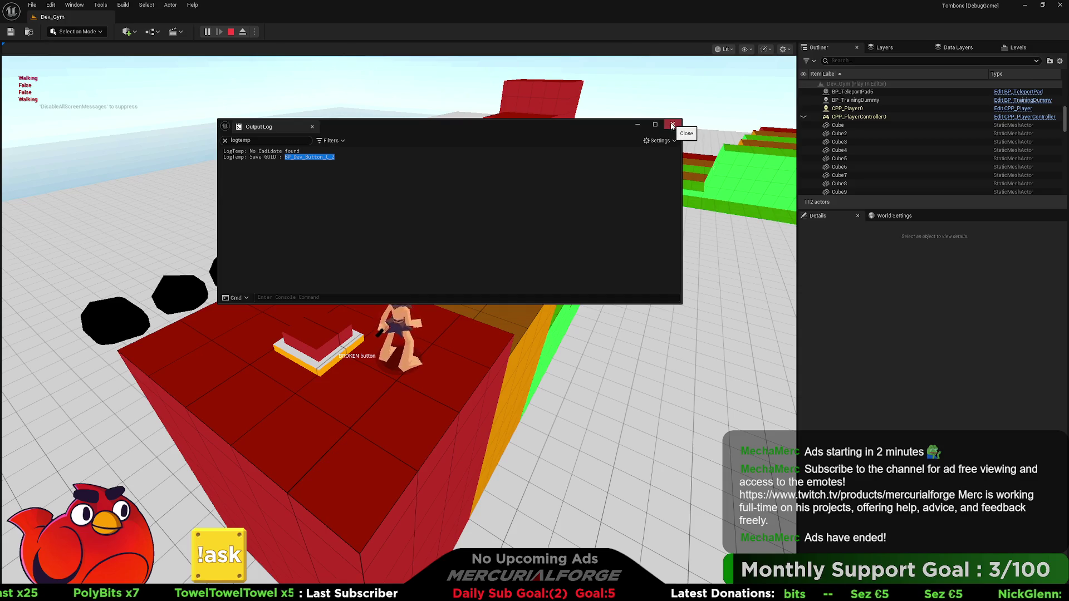
# Clear the logtemp filter, close the Output Log, and eject from the running game.
pyautogui.click(225, 140)
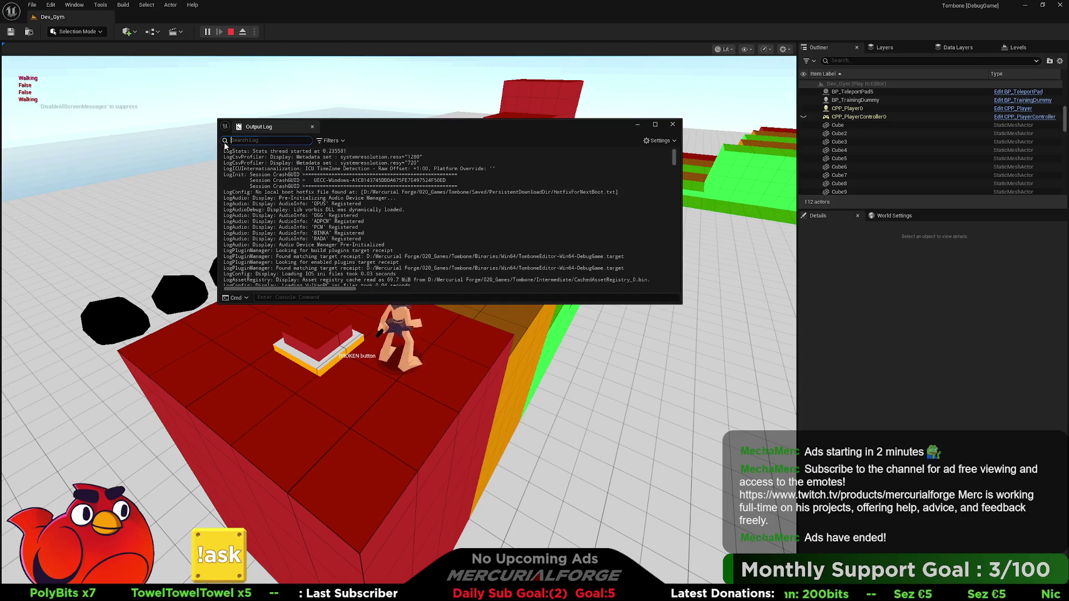
pyautogui.click(672, 125)
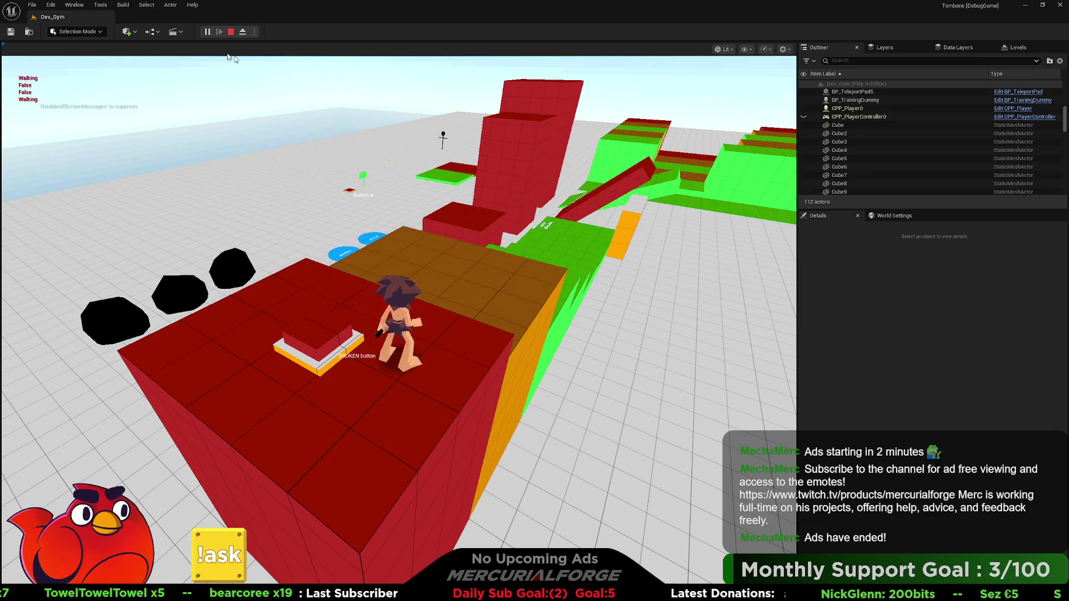
pyautogui.click(242, 33)
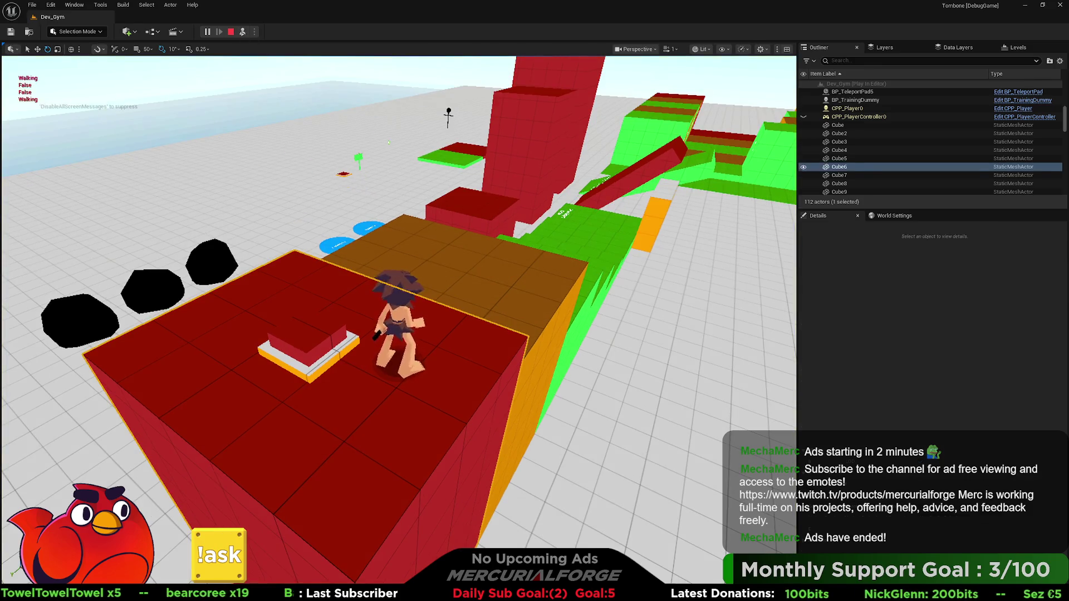
# Select the Button A and BROKEN button actors in the level, then stop the play session.
pyautogui.click(343, 179)
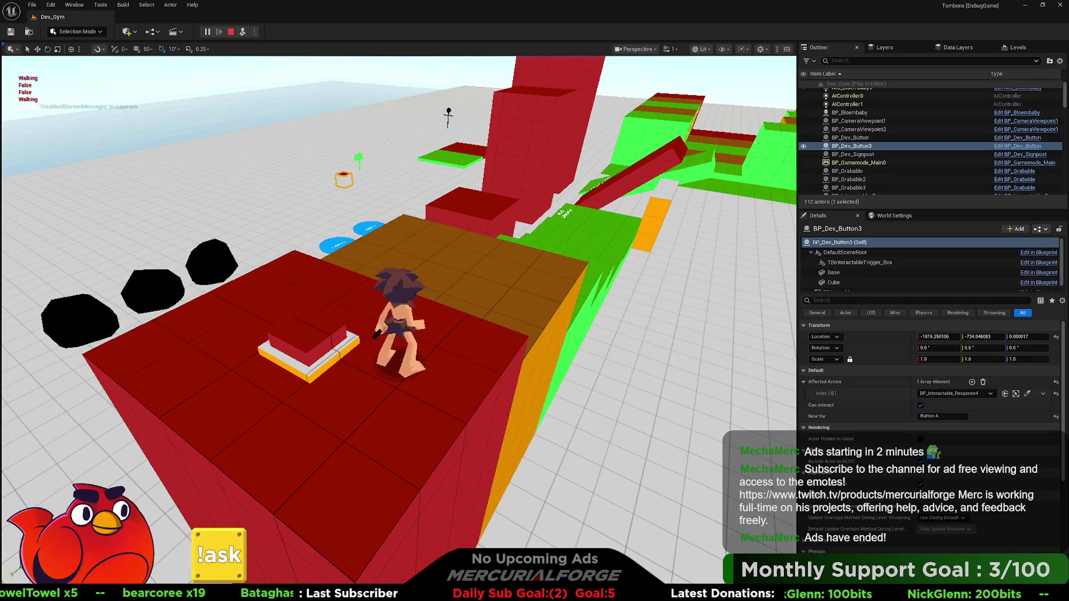
pyautogui.click(344, 336)
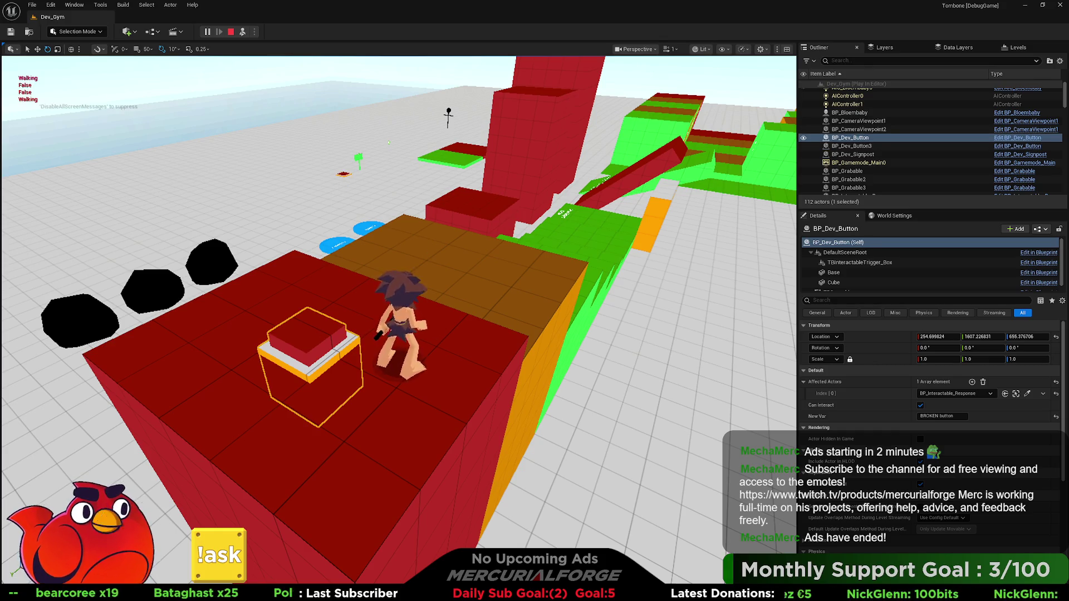
pyautogui.click(448, 117)
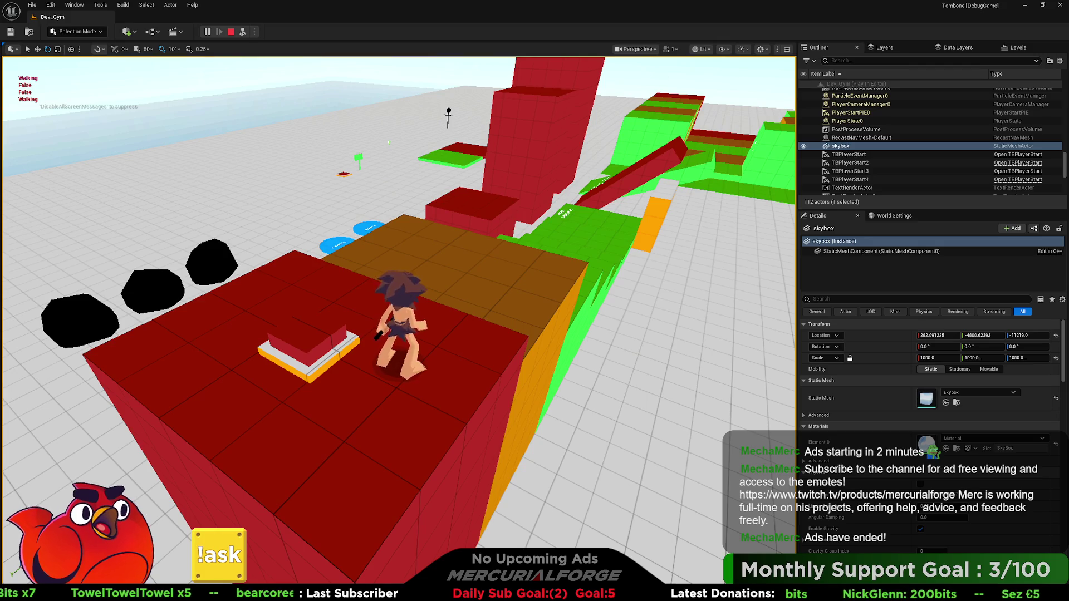
pyautogui.press('Escape')
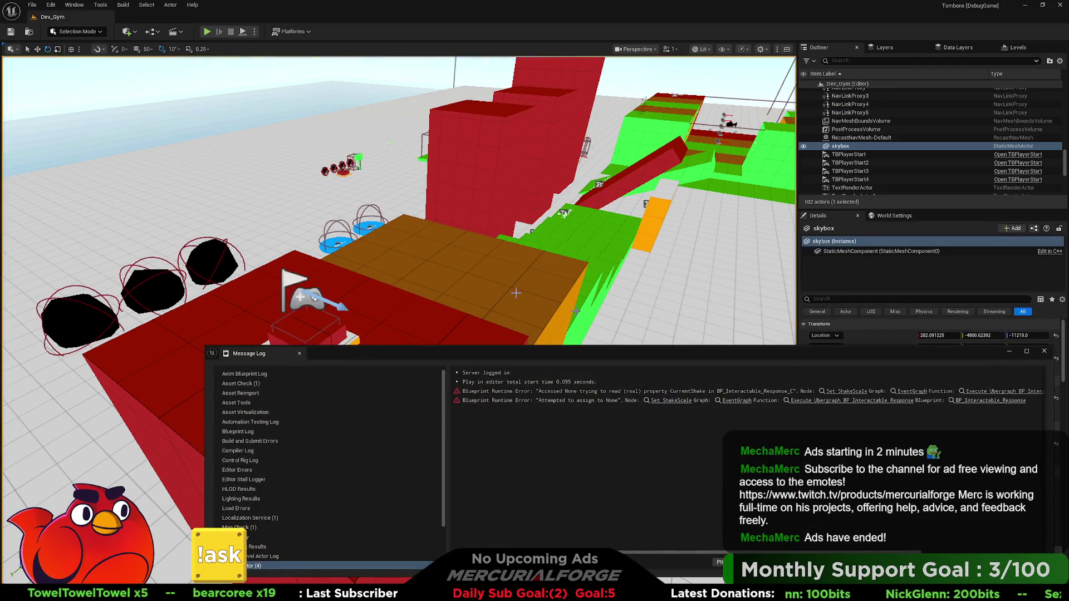
# Close the Message Log, open BP_Dev_Button's Blueprint and pan to its Timeline and Event Interact nodes.
pyautogui.click(1045, 352)
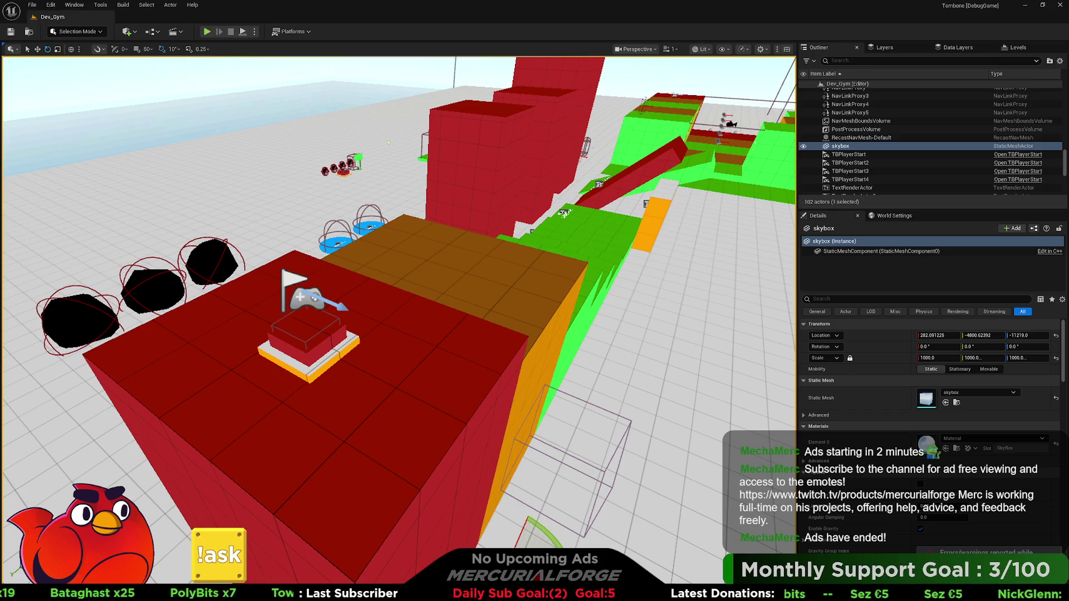
pyautogui.click(308, 337)
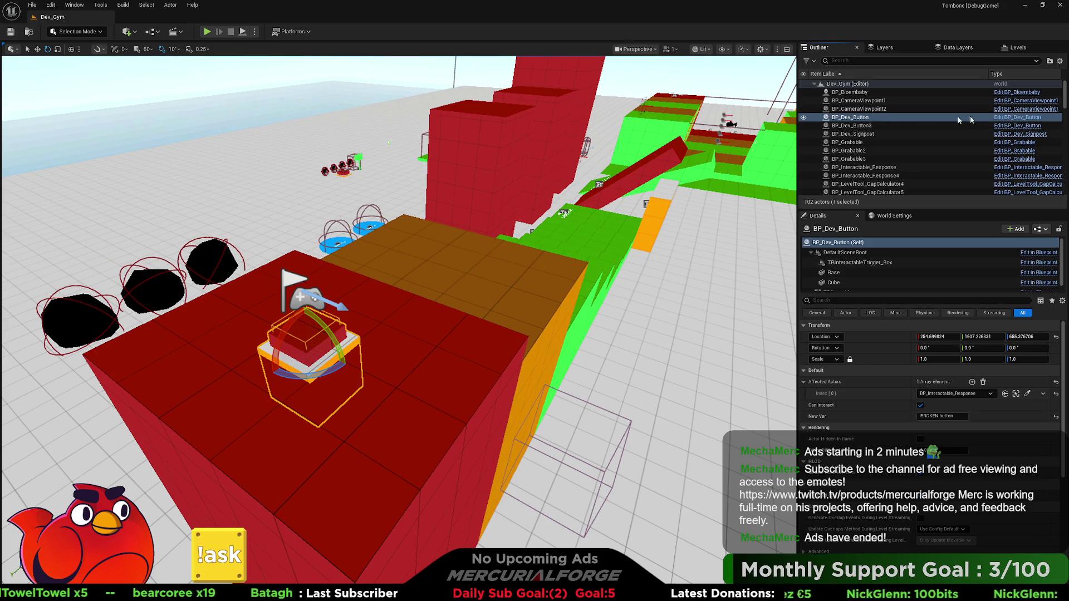
pyautogui.click(1017, 117)
pyautogui.moveTo(431, 333); pyautogui.dragTo(524, 154)
pyautogui.moveTo(436, 283); pyautogui.dragTo(490, 188)
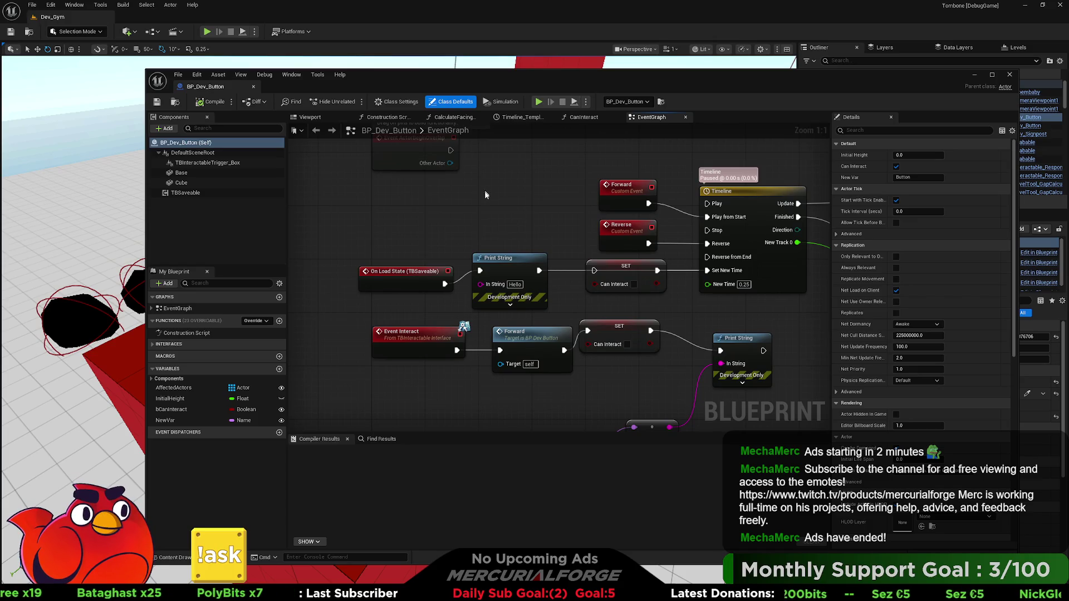
# Pan the BP_Dev_Button Event Graph left, then switch to Rider.
pyautogui.moveTo(520, 230); pyautogui.dragTo(447, 211)
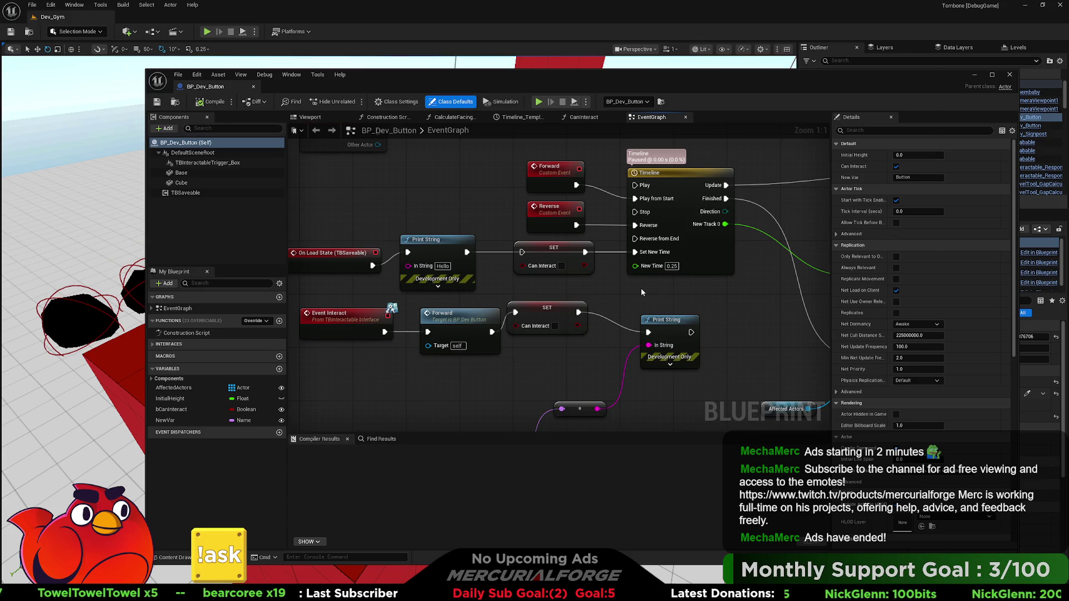
pyautogui.hotkey('alt', 'Tab')
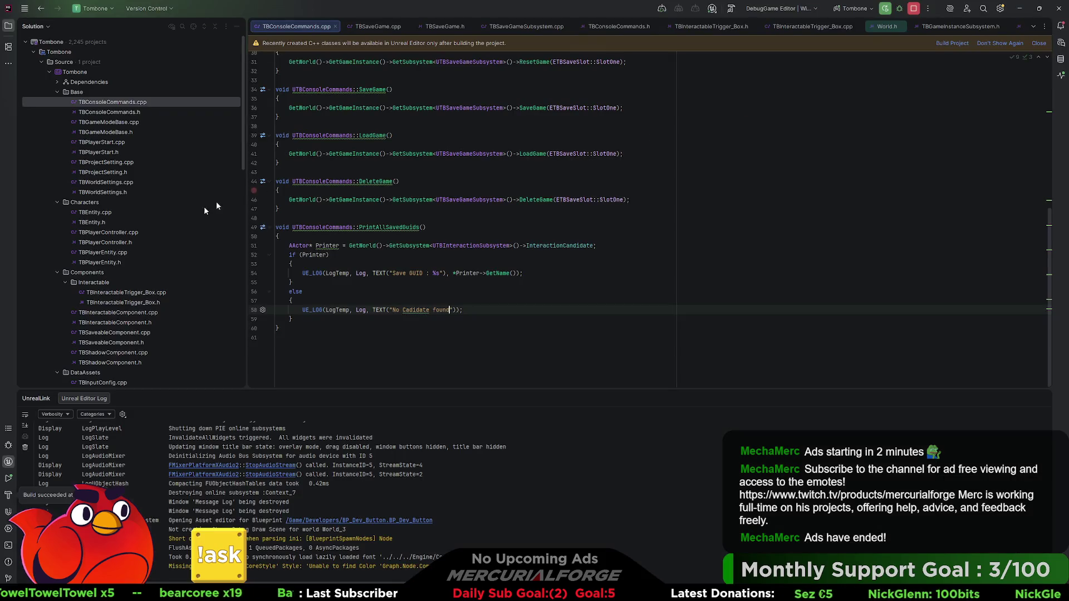
# Open TBInteractionSubsystem.h and TBInteractionSubsystem.cpp from the Solution explorer.
pyautogui.scroll(-15, 142, 311)
pyautogui.scroll(3, 142, 311)
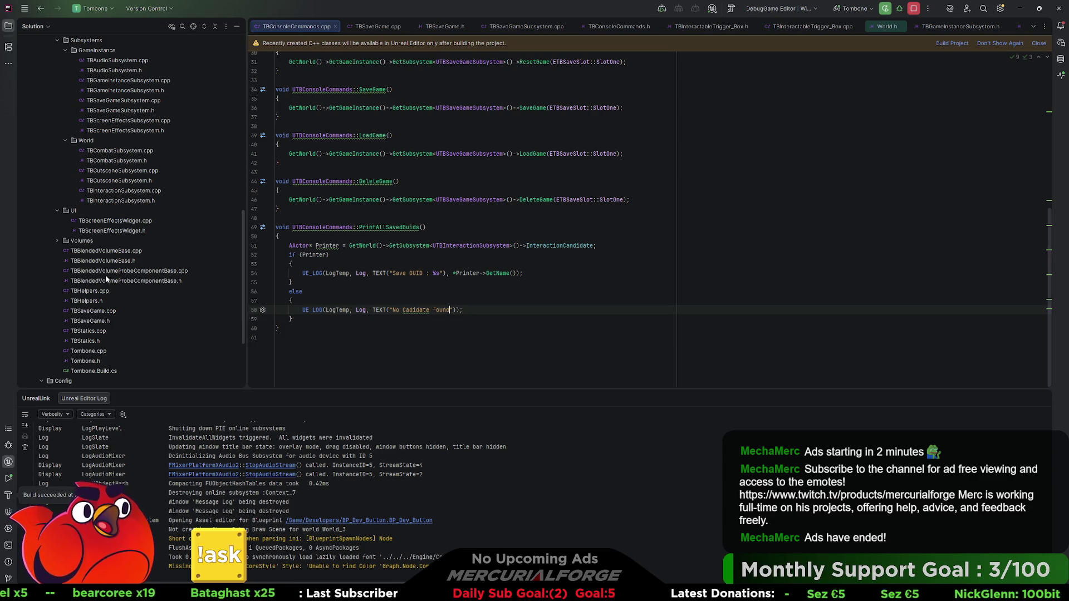
pyautogui.scroll(2, 111, 223)
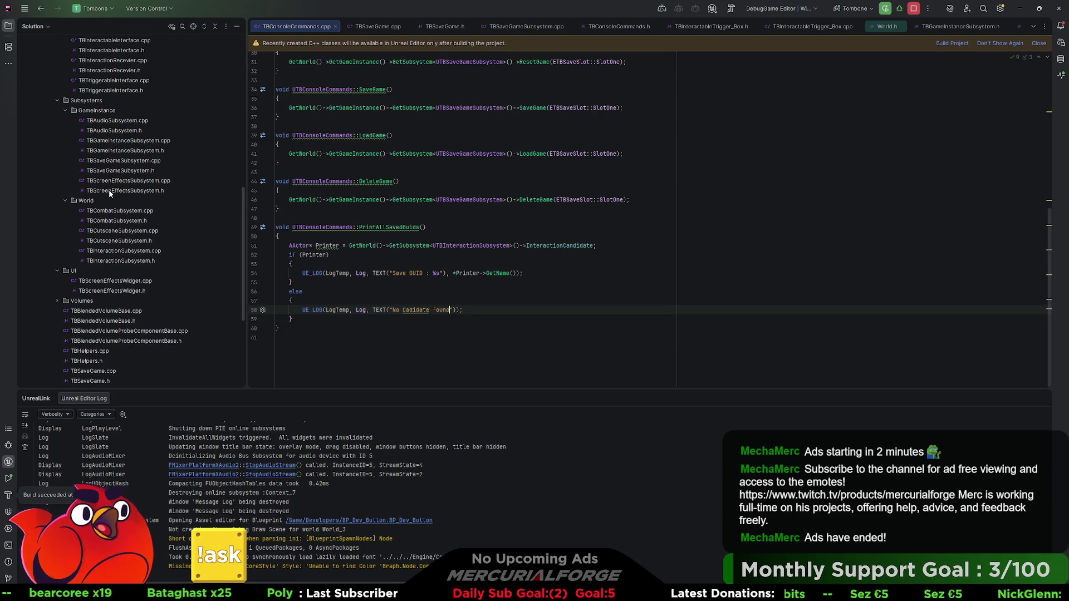
pyautogui.doubleClick(119, 259)
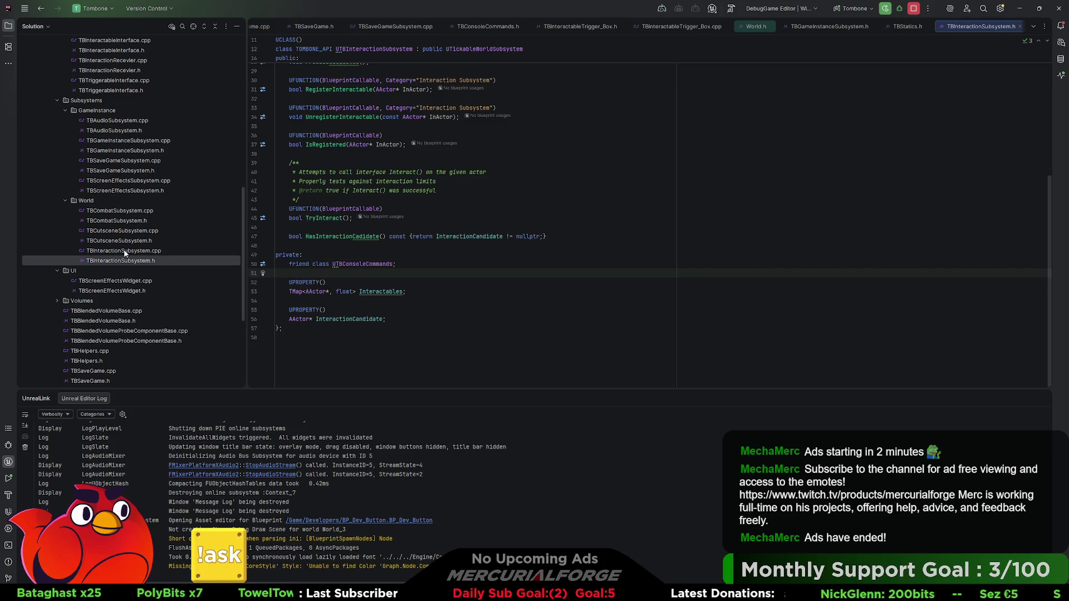
pyautogui.doubleClick(124, 251)
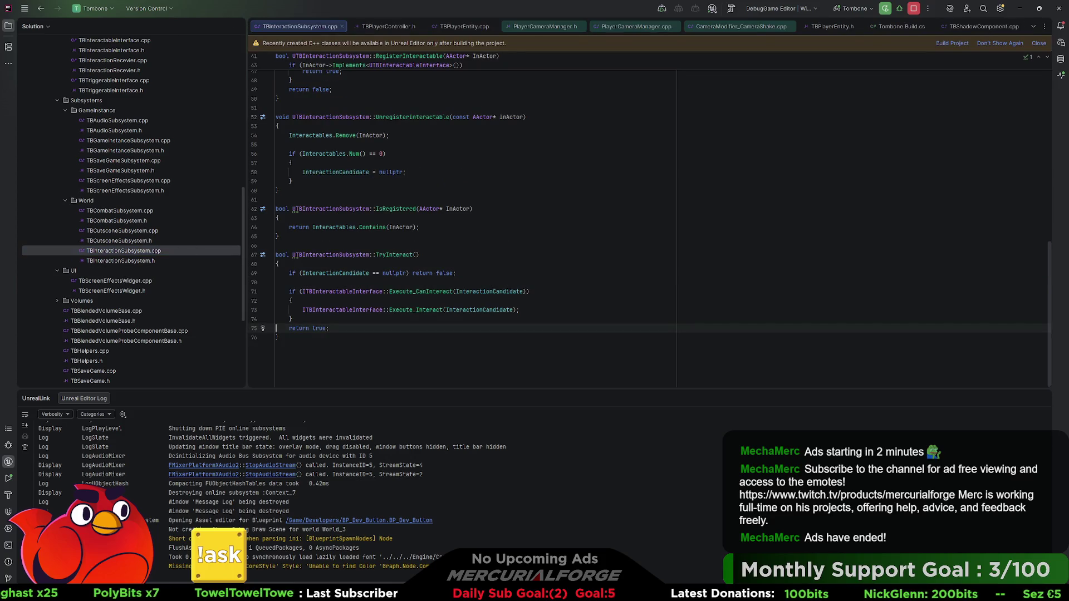
# Locate RegisterInteractable's return-false line, then open TBInteractableTrigger_Box.cpp.
pyautogui.scroll(4, 651, 229)
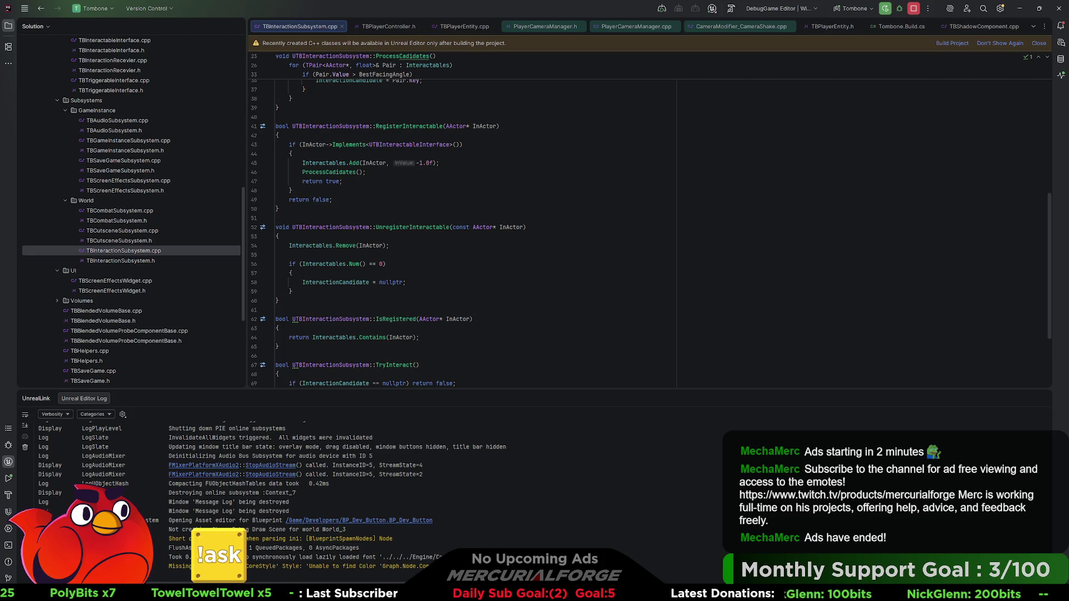
pyautogui.scroll(2, 490, 228)
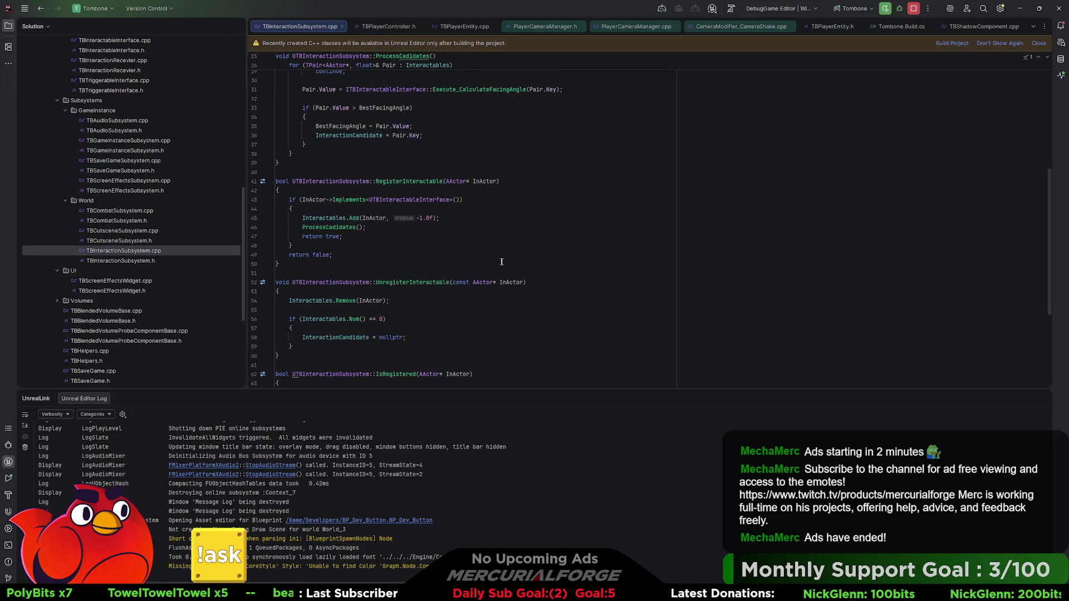
pyautogui.click(331, 254)
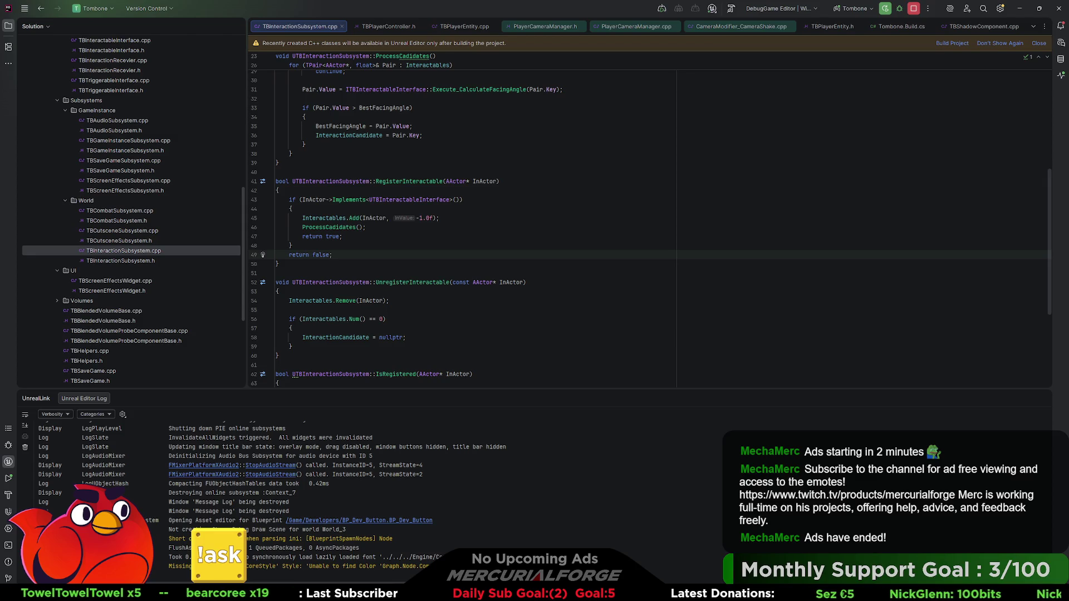
pyautogui.scroll(10, 112, 231)
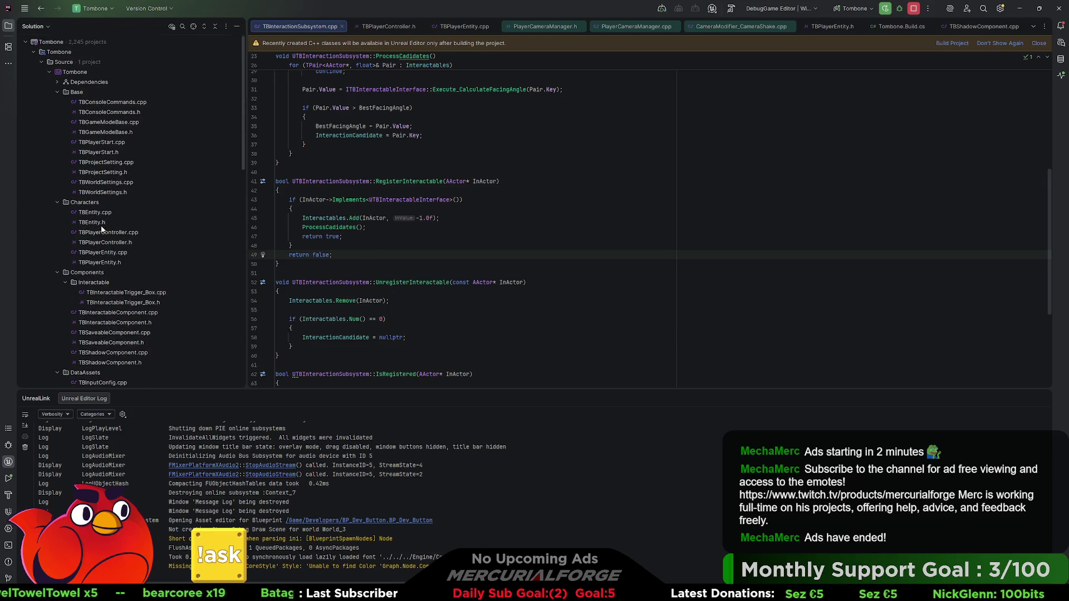
pyautogui.doubleClick(134, 292)
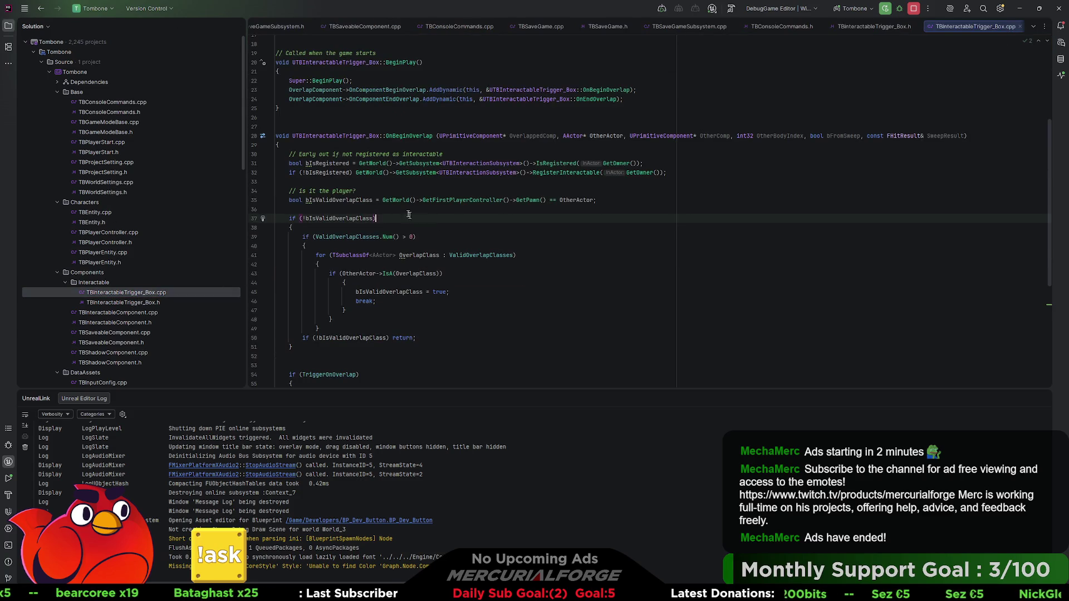
# Review the RegisterInteractable call in OnBeginOverlap, then return to Unreal Editor.
pyautogui.scroll(5, 317, 254)
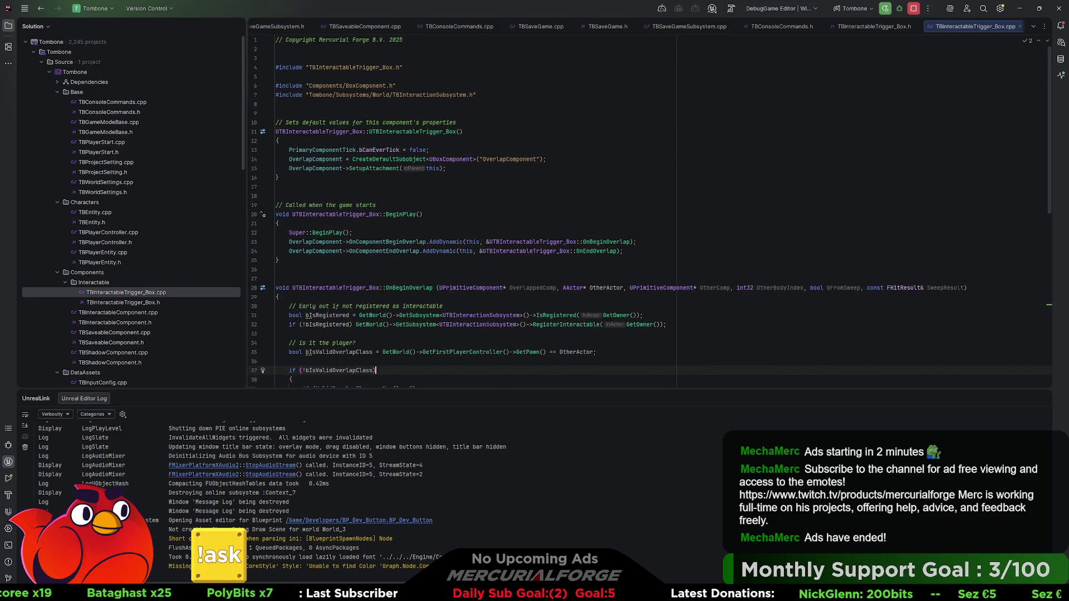
pyautogui.scroll(-6, 318, 254)
pyautogui.scroll(-2, 650, 212)
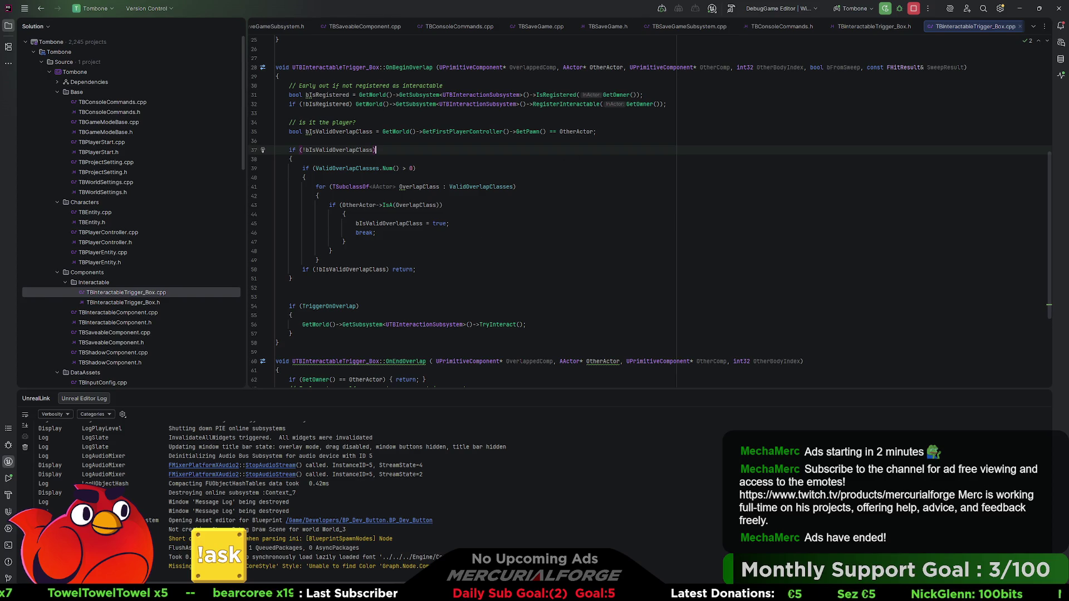
pyautogui.click(600, 104)
pyautogui.scroll(5, 557, 211)
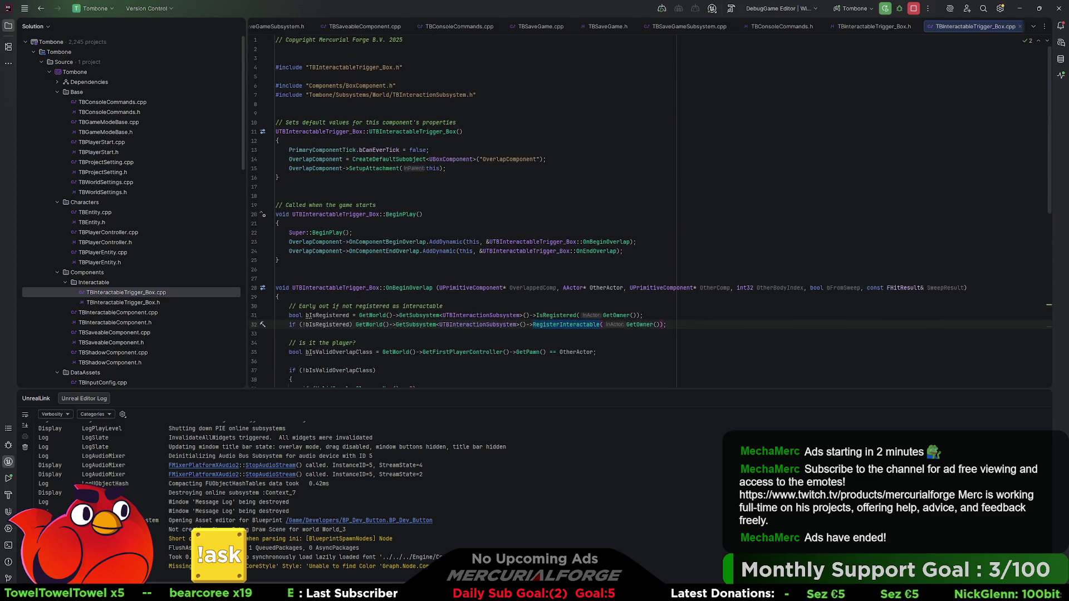
pyautogui.scroll(-10, 557, 212)
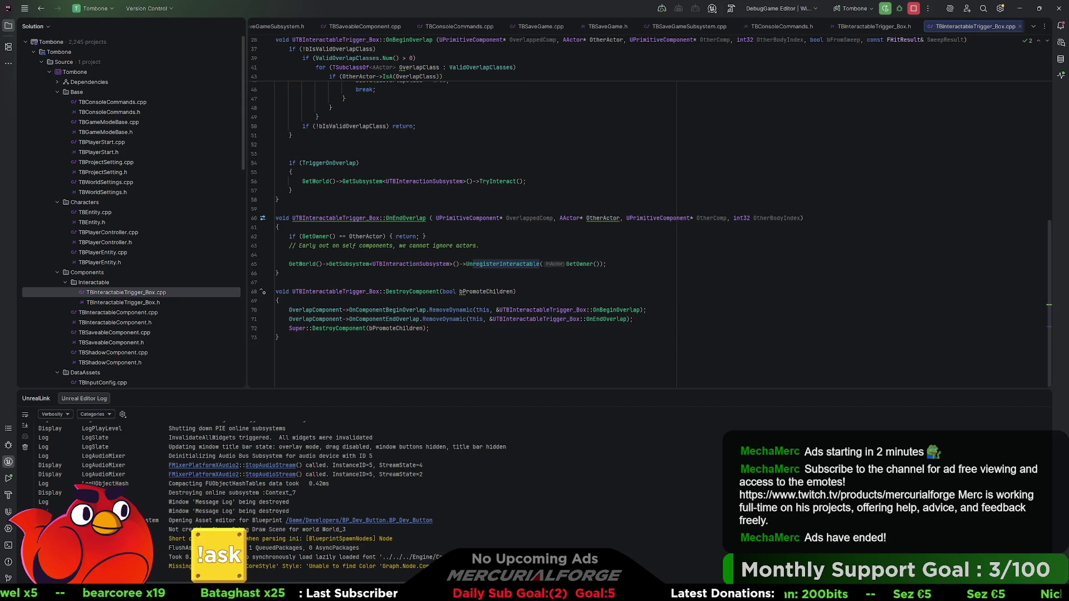
pyautogui.scroll(10, 557, 212)
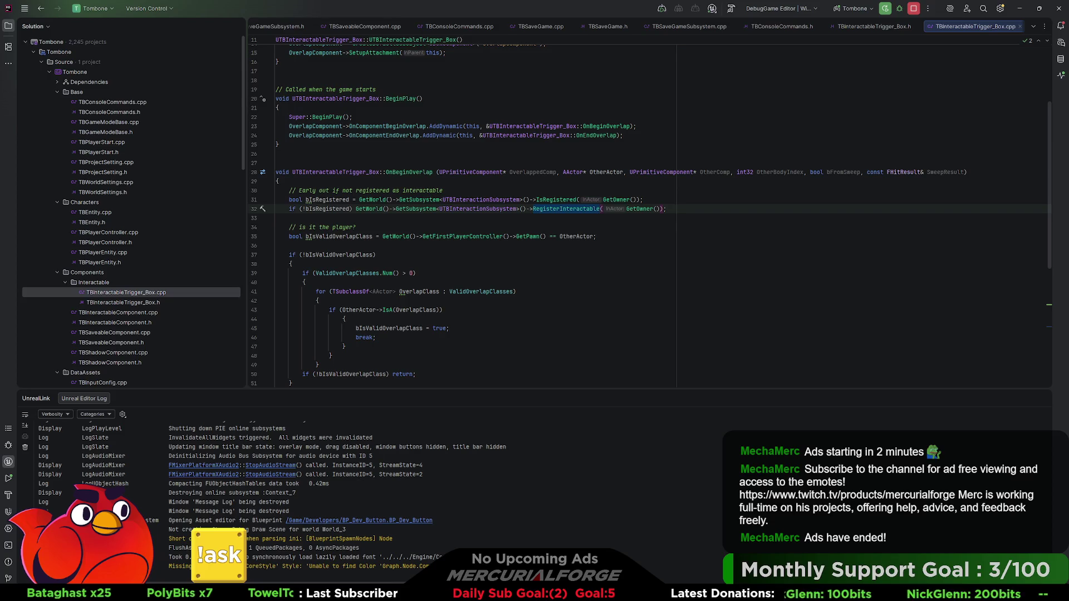
pyautogui.moveTo(307, 237)
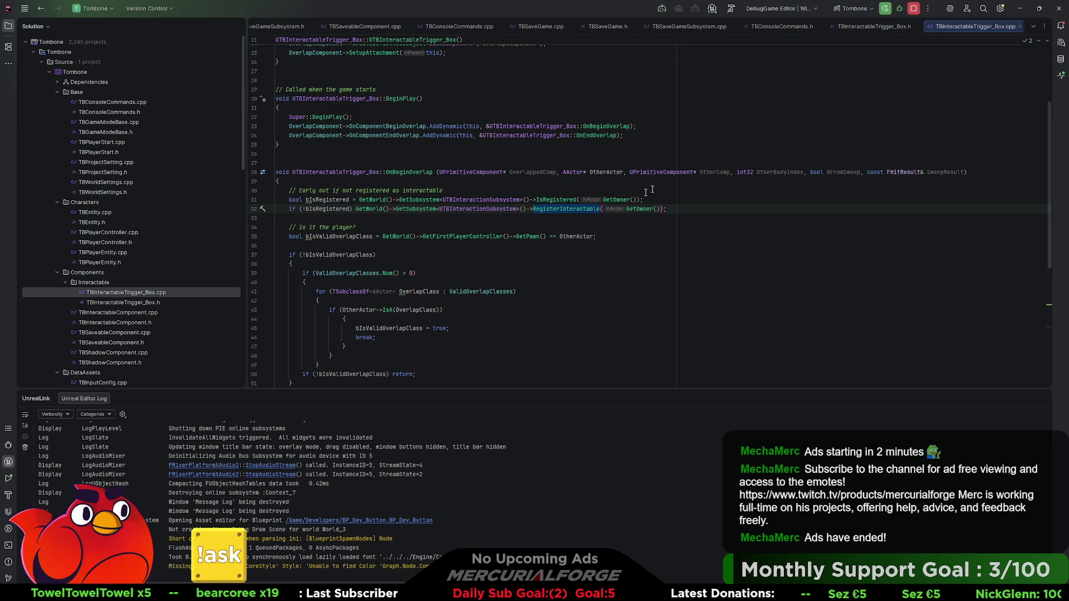
pyautogui.hotkey('alt', 'Tab')
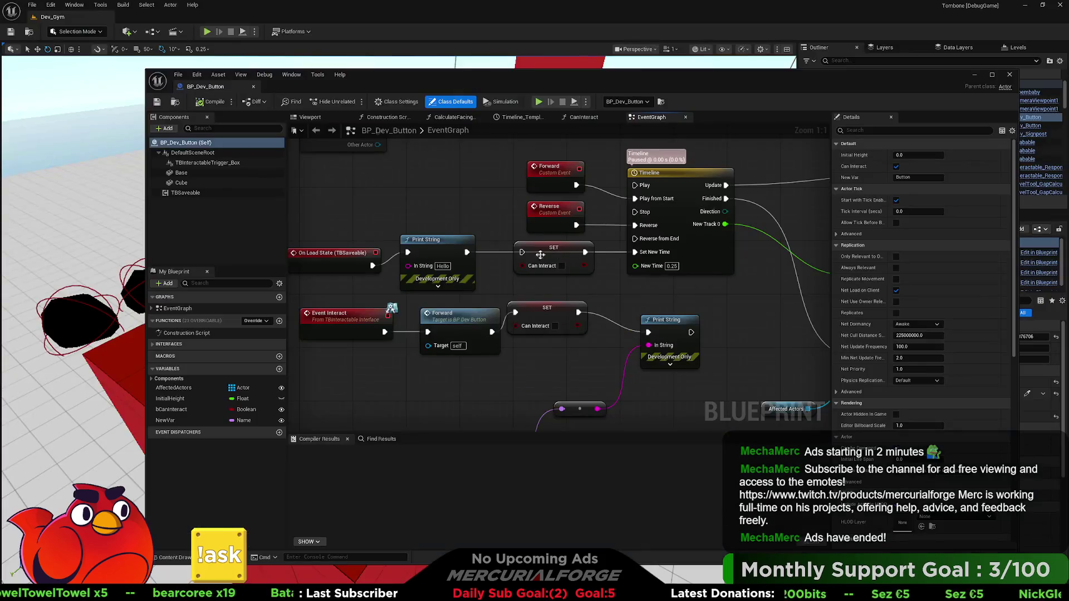
# Close the BP_Dev_Button editor, select Cube6, and launch Rider's debugger on the Unreal editor.
pyautogui.click(1009, 74)
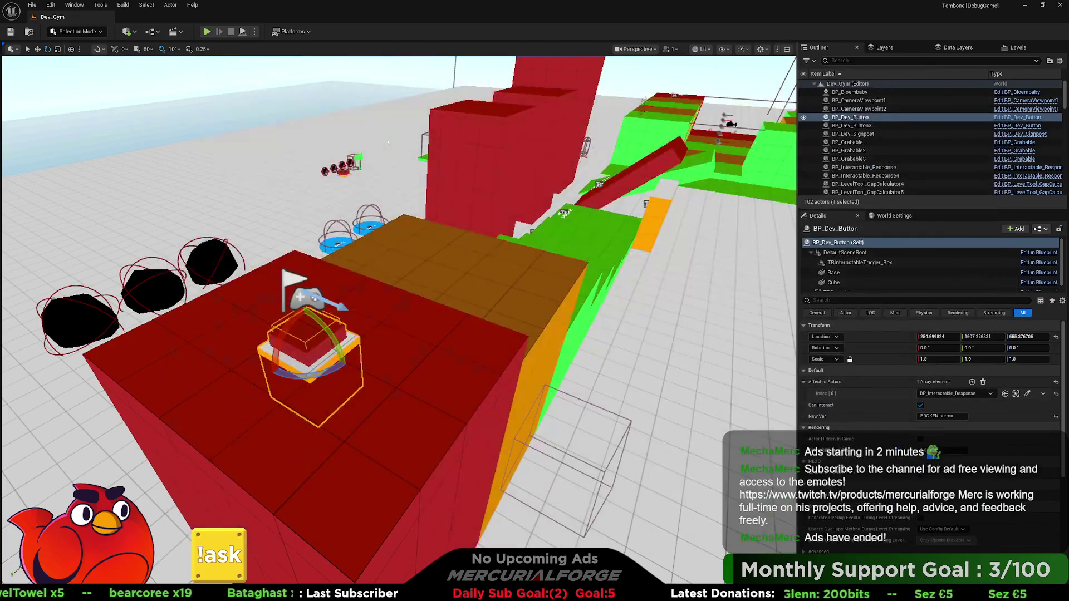
pyautogui.click(362, 390)
pyautogui.hotkey('alt', 'Tab')
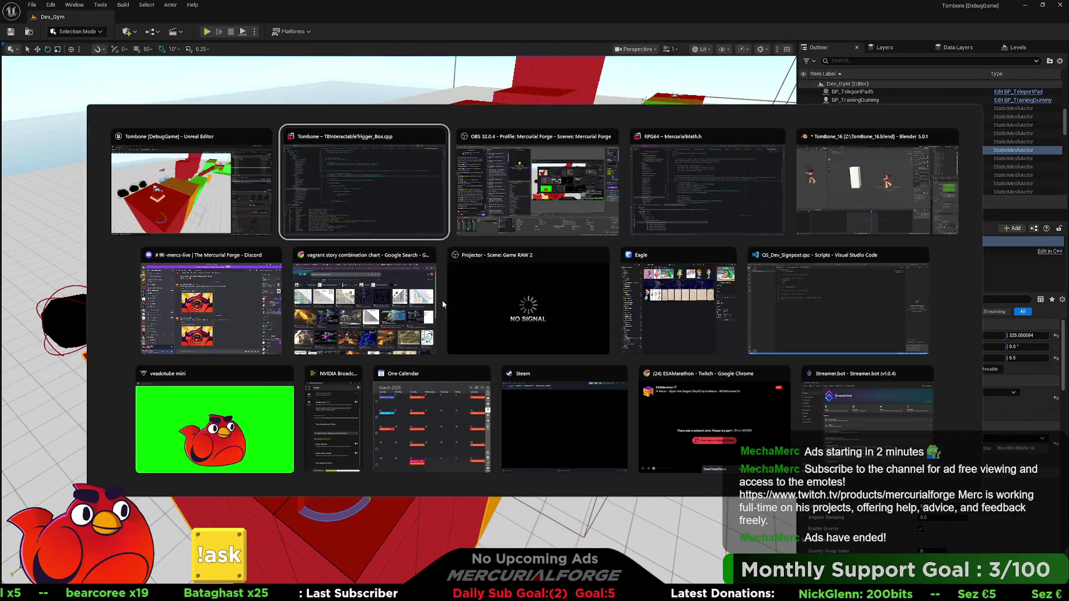
pyautogui.click(899, 8)
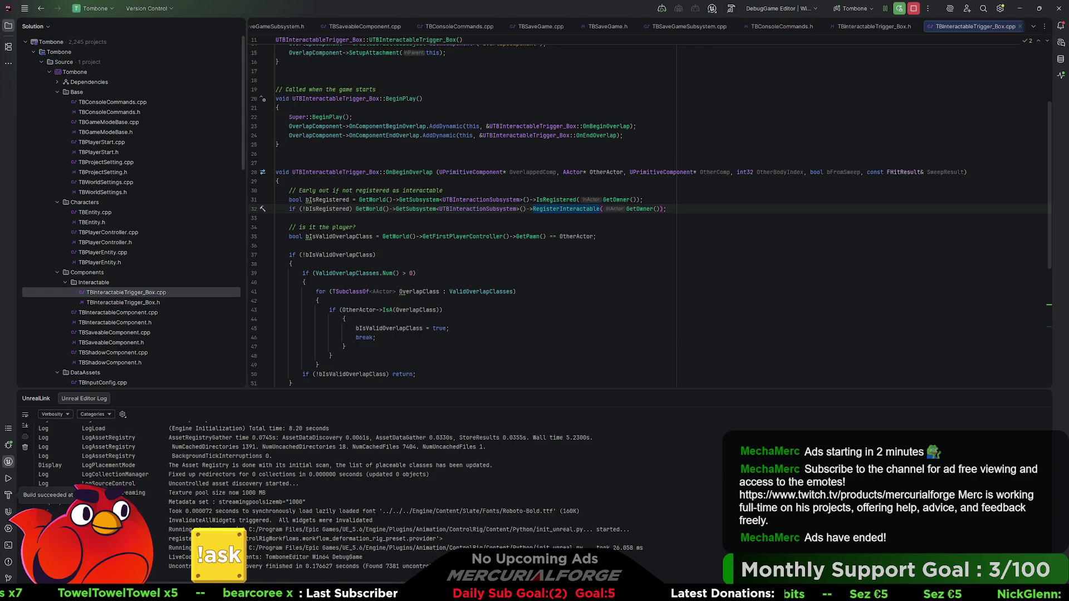
# Set a breakpoint on OnBeginOverlap's bIsRegistered line and play the level from the clicked spot.
pyautogui.click(254, 200)
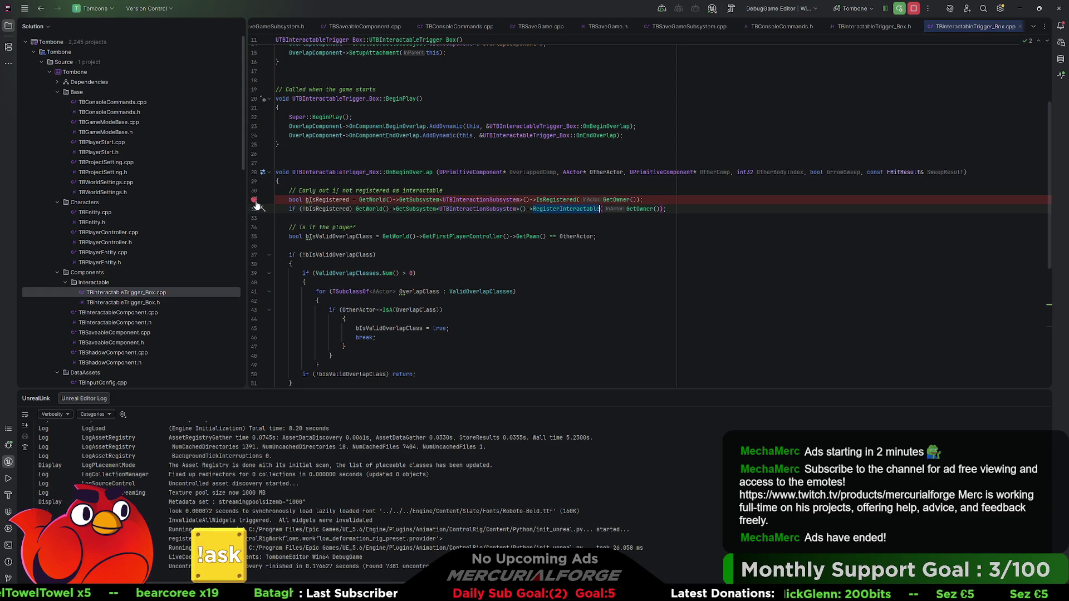
pyautogui.hotkey('alt', 'Tab')
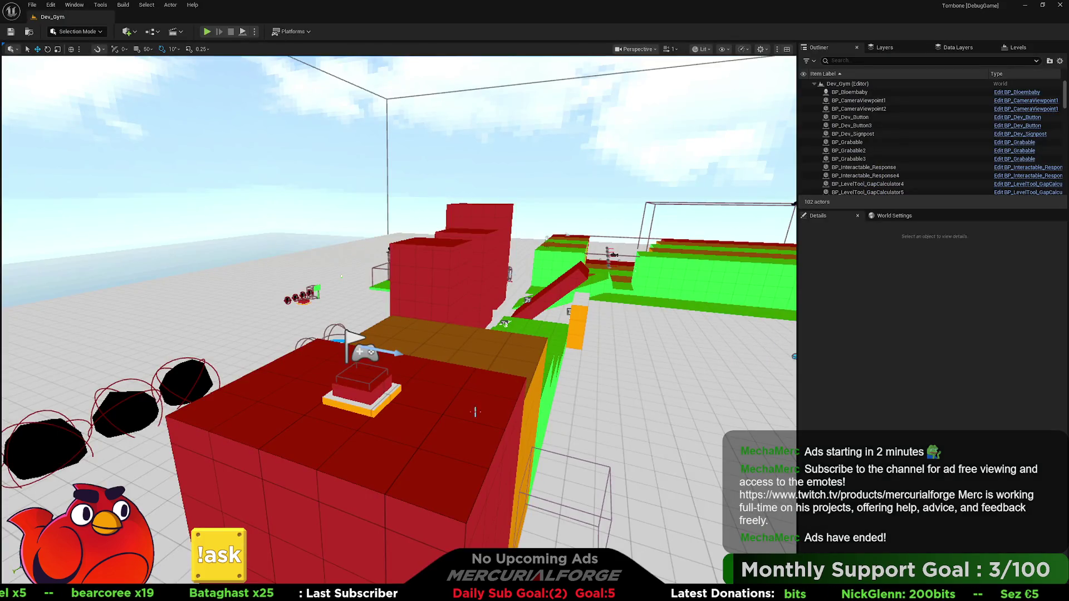
pyautogui.rightClick(475, 412)
pyautogui.click(488, 403)
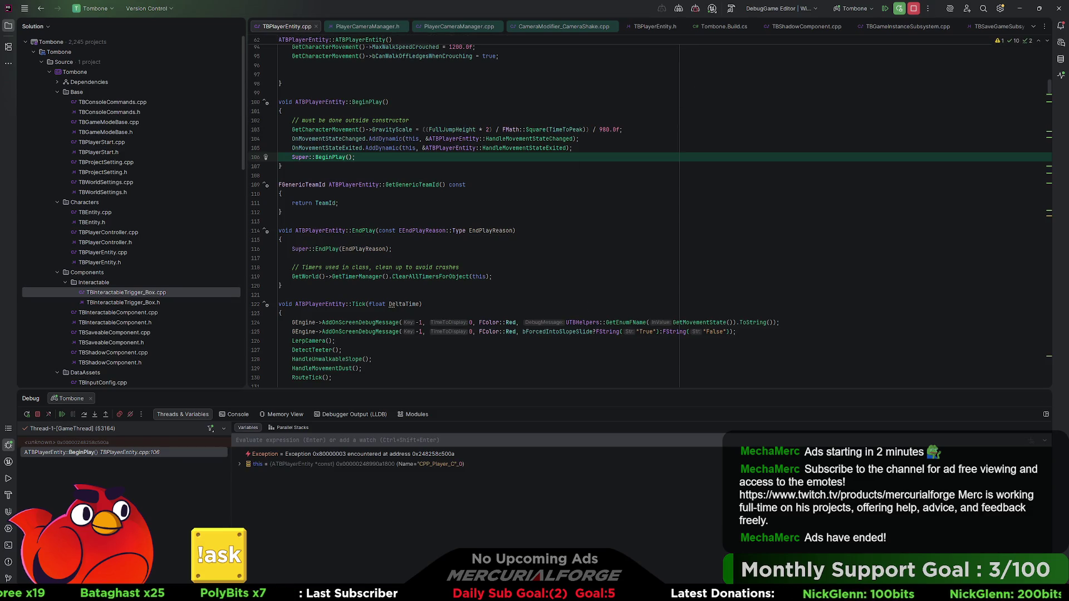
# Resume past the BeginPlay breakpoint and rerun the previous console command to trigger the overlap.
pyautogui.click(886, 8)
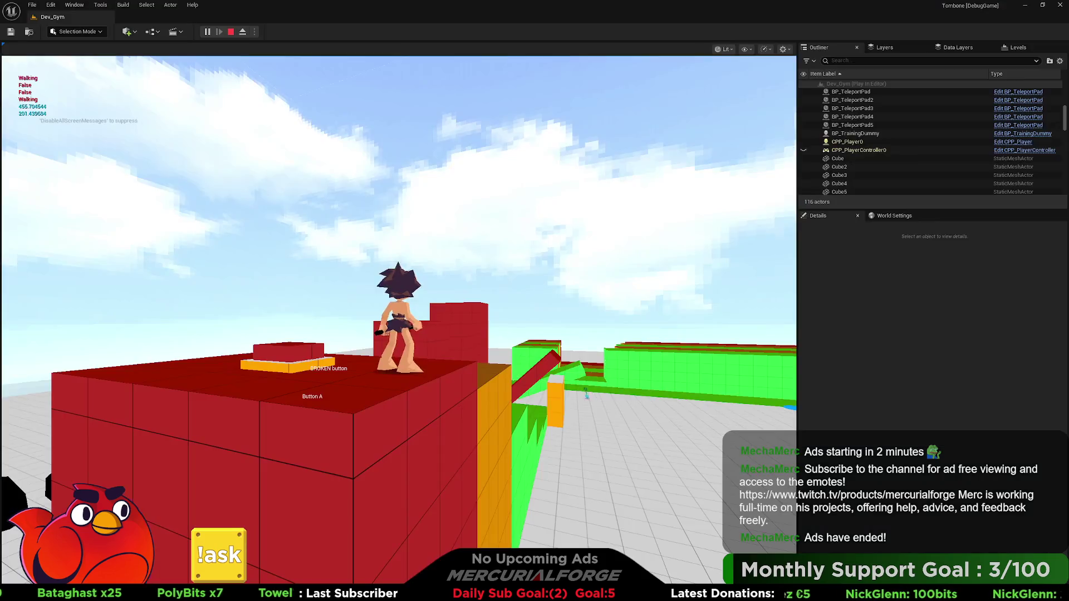
pyautogui.click(587, 393)
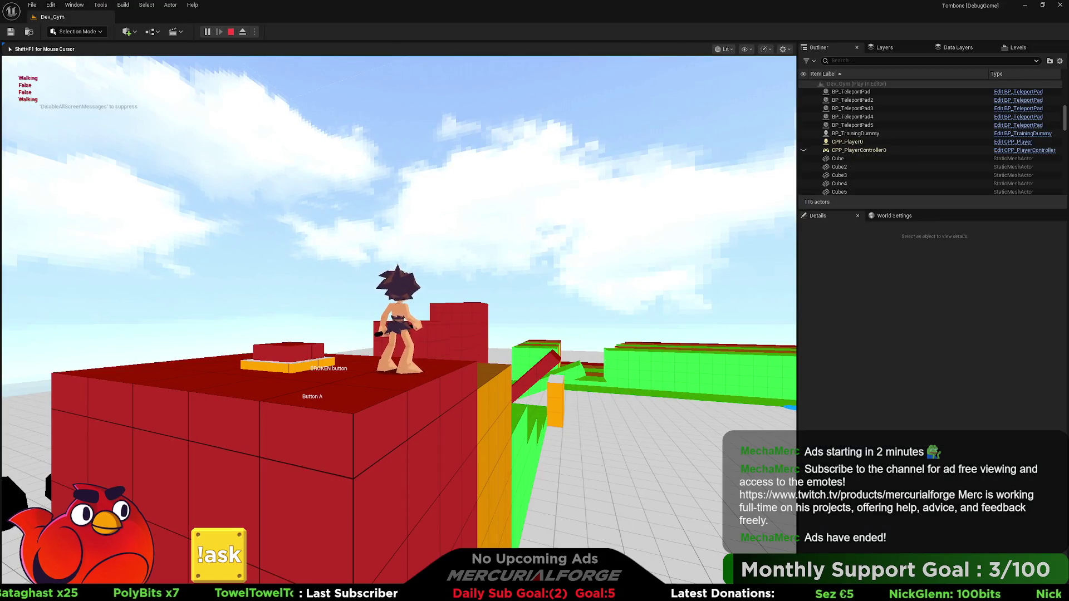
pyautogui.moveTo(398, 301)
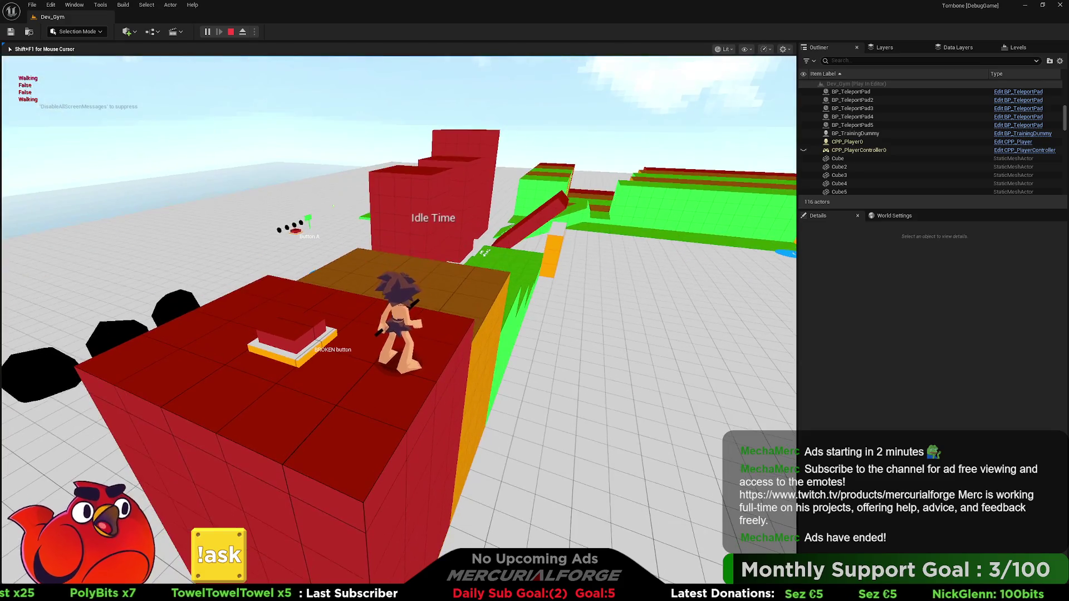
pyautogui.press('`')
pyautogui.press('Up')
pyautogui.press('Return')
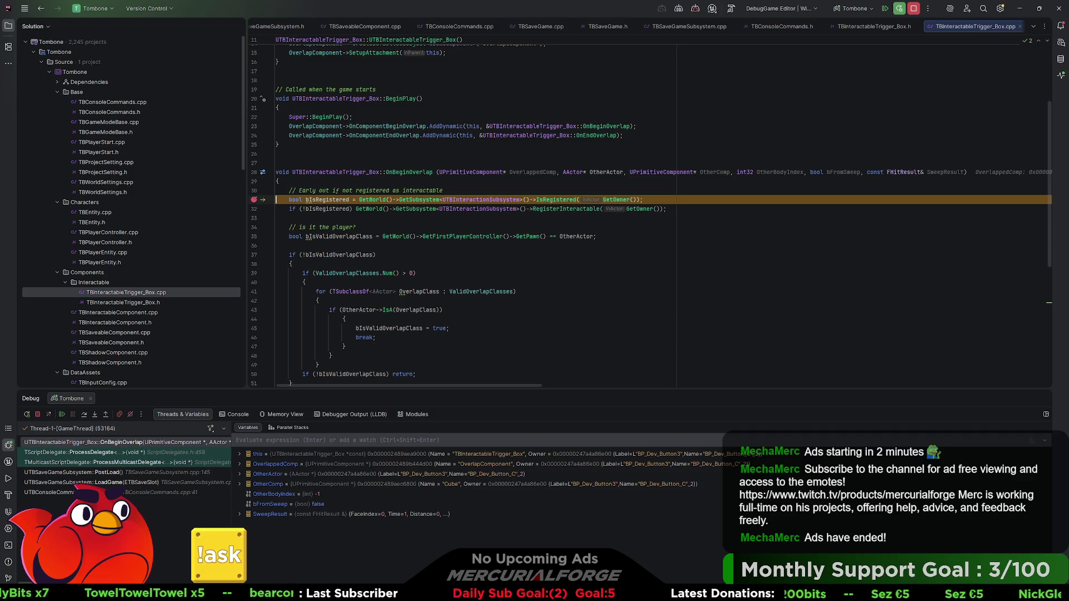
# Step into GetSubsystem and back out, closing the disassembly and World.h tabs.
pyautogui.press('F11')
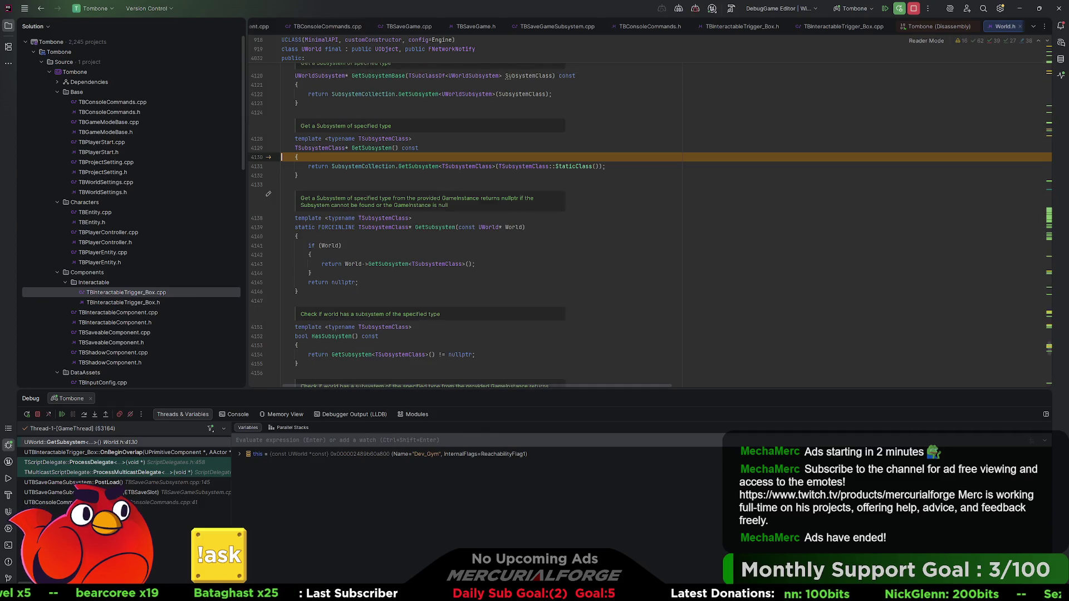
pyautogui.press('F10')
pyautogui.press('F11')
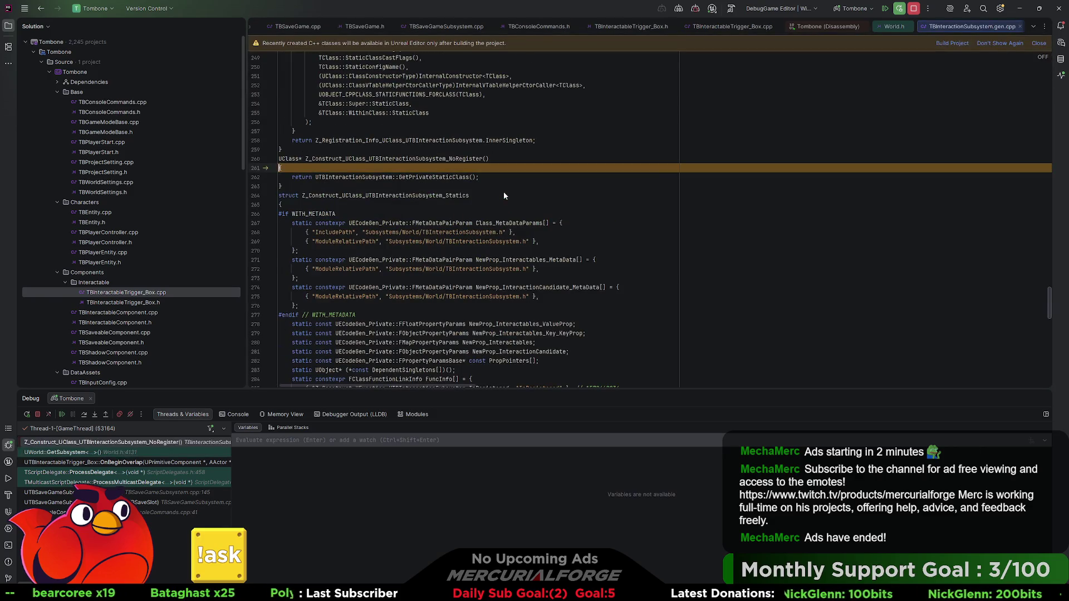
pyautogui.hotkey('shift', 'F11')
pyautogui.hotkey('shift', 'F11')
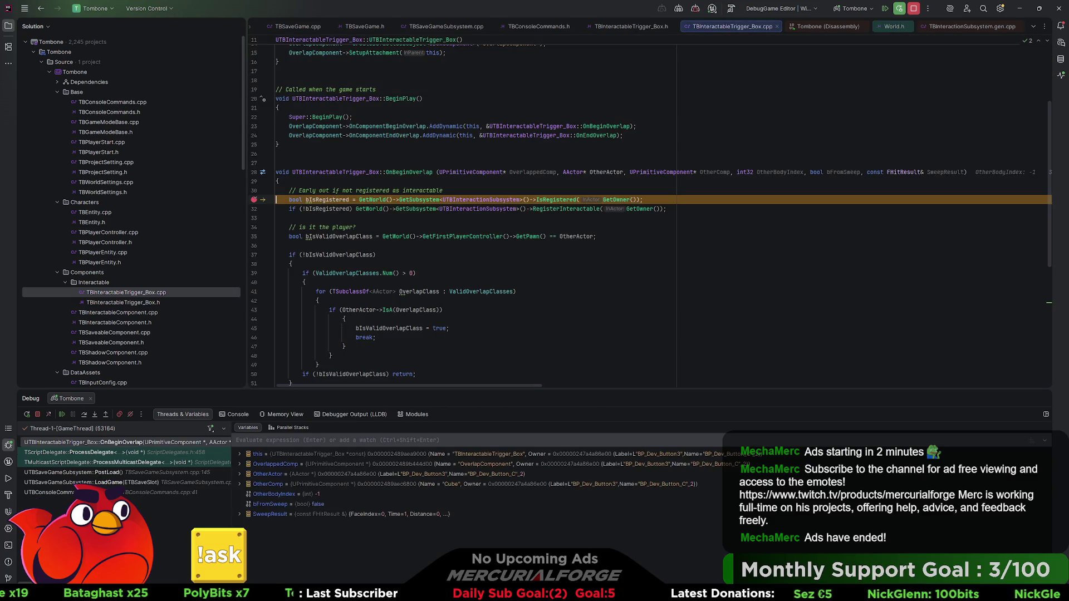
pyautogui.click(863, 26)
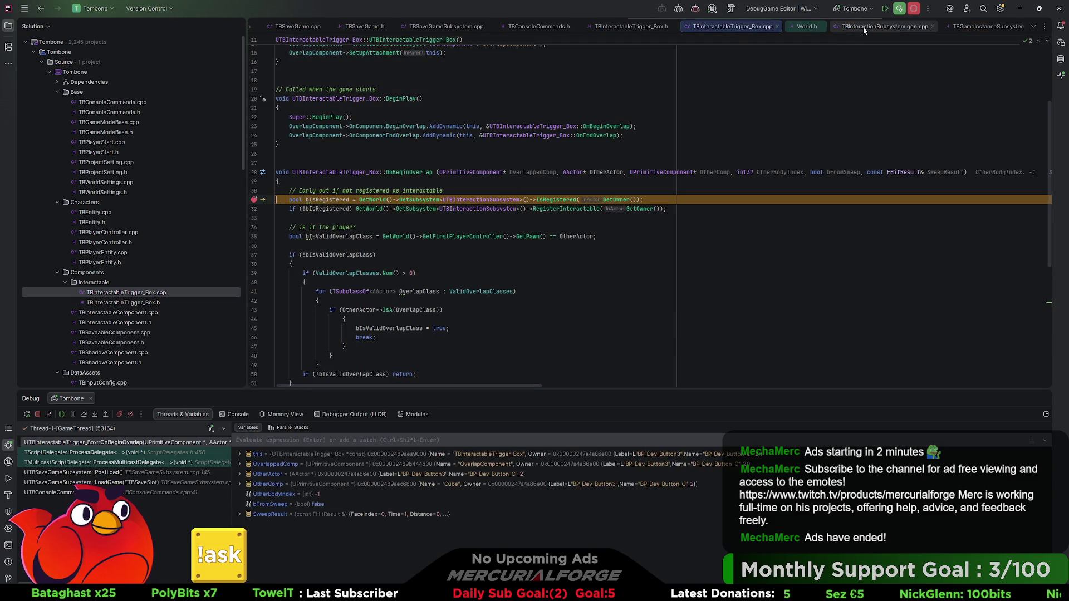
pyautogui.click(821, 27)
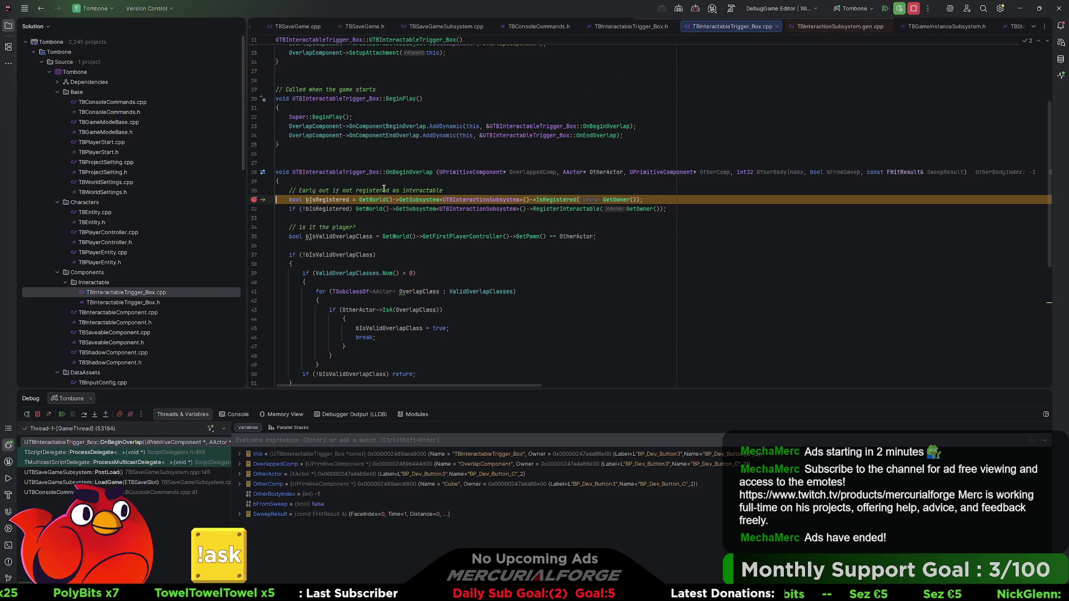
# Step over the registration, player and overlap-class checks to the function end, then resume.
pyautogui.press('F10')
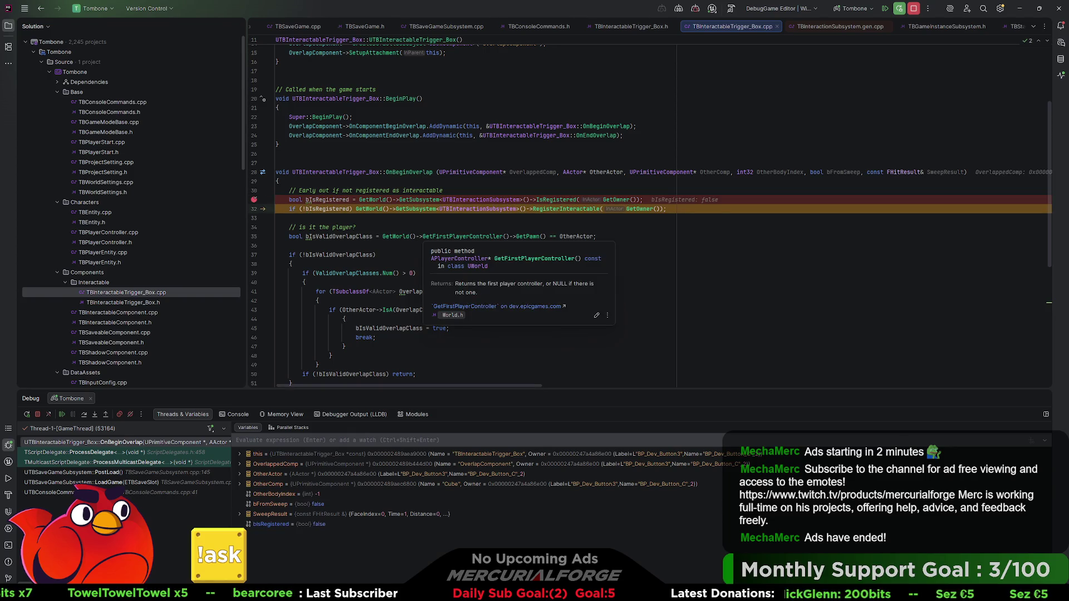
pyautogui.press('F10')
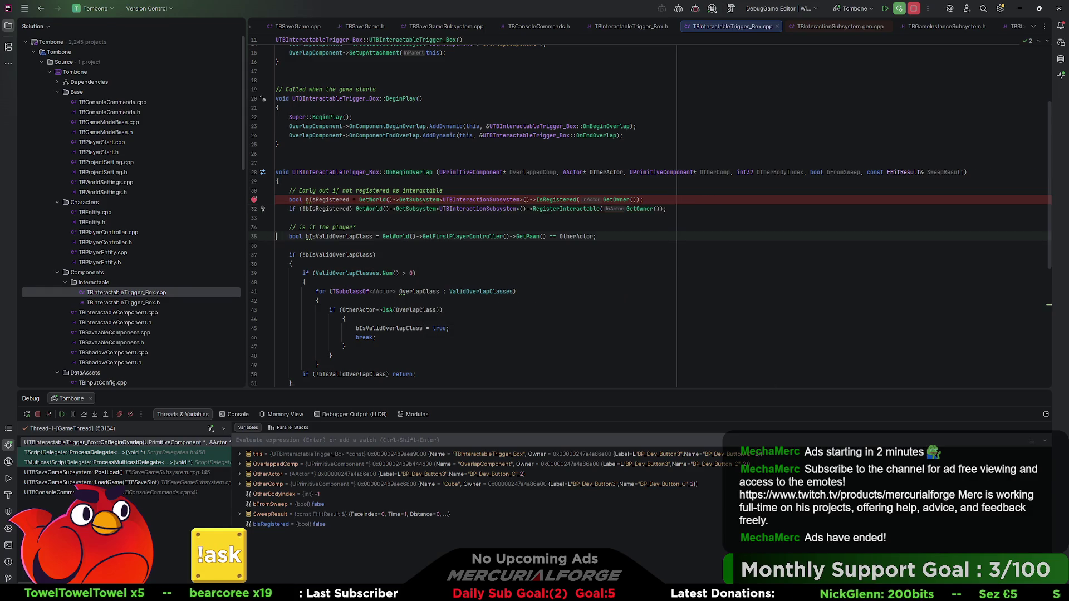
pyautogui.press('F10')
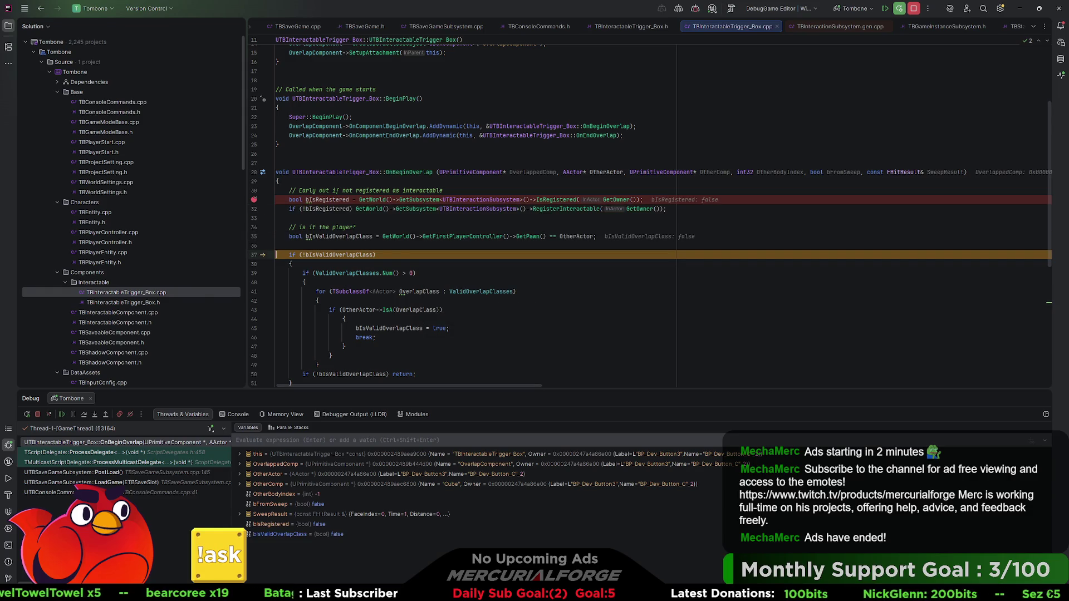
pyautogui.moveTo(423, 238)
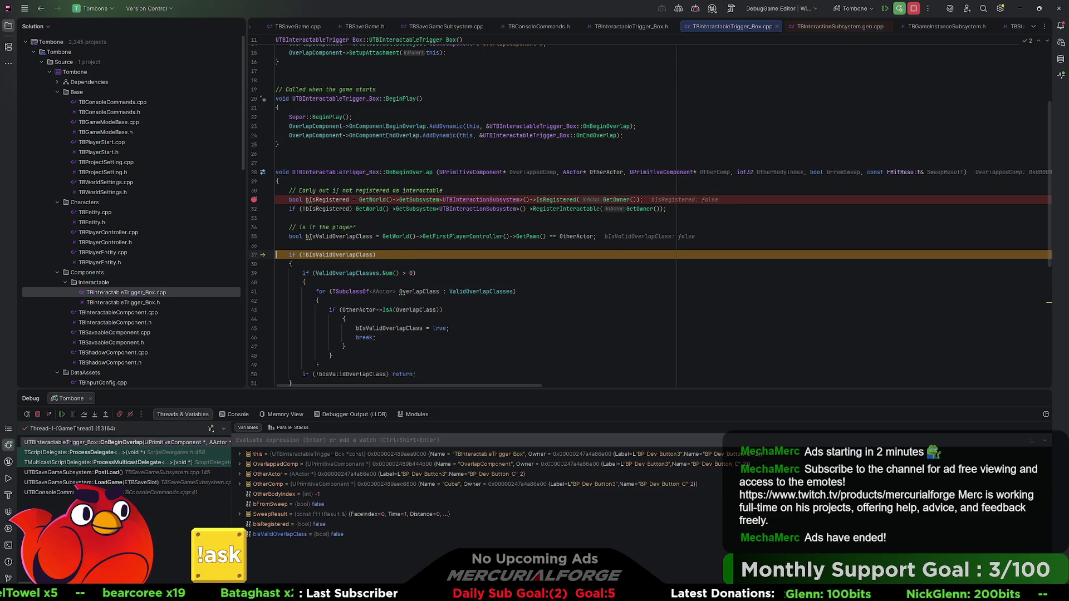
pyautogui.press('F10')
pyautogui.press('F10')
pyautogui.press('F10')
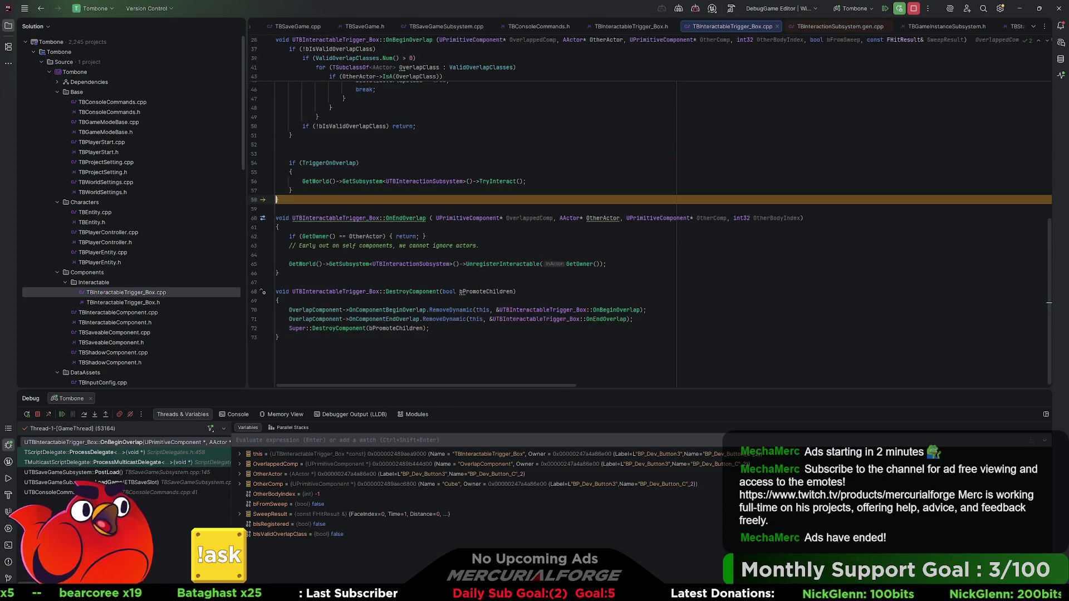
pyautogui.press('F5')
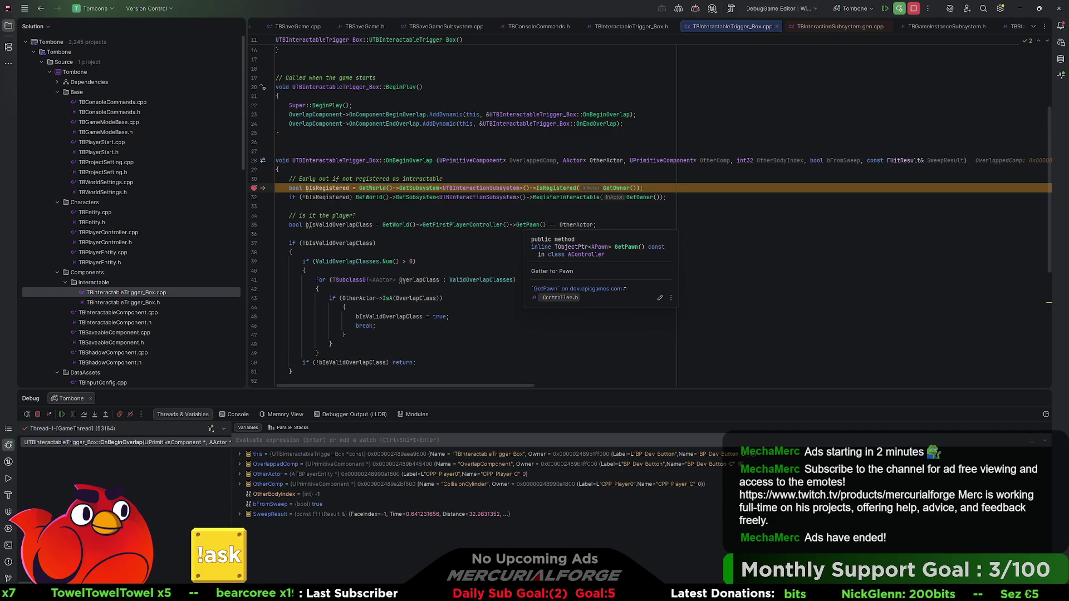
# On the next overlap, step into TryInteract up to the Execute_Interact call and resume the game.
pyautogui.press('F10')
pyautogui.press('F10')
pyautogui.press('F10')
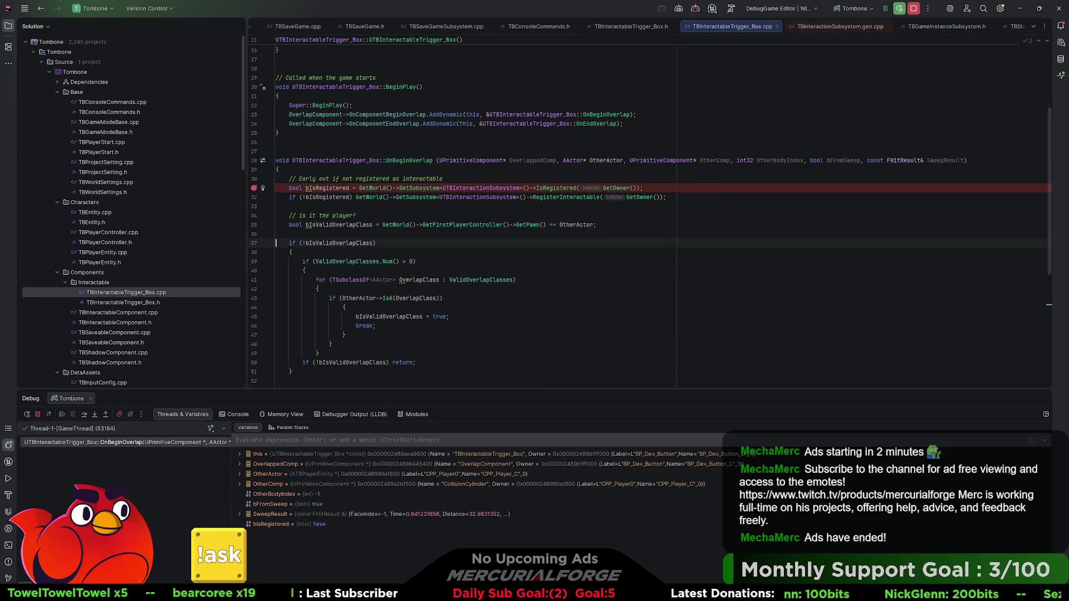
pyautogui.press('F10')
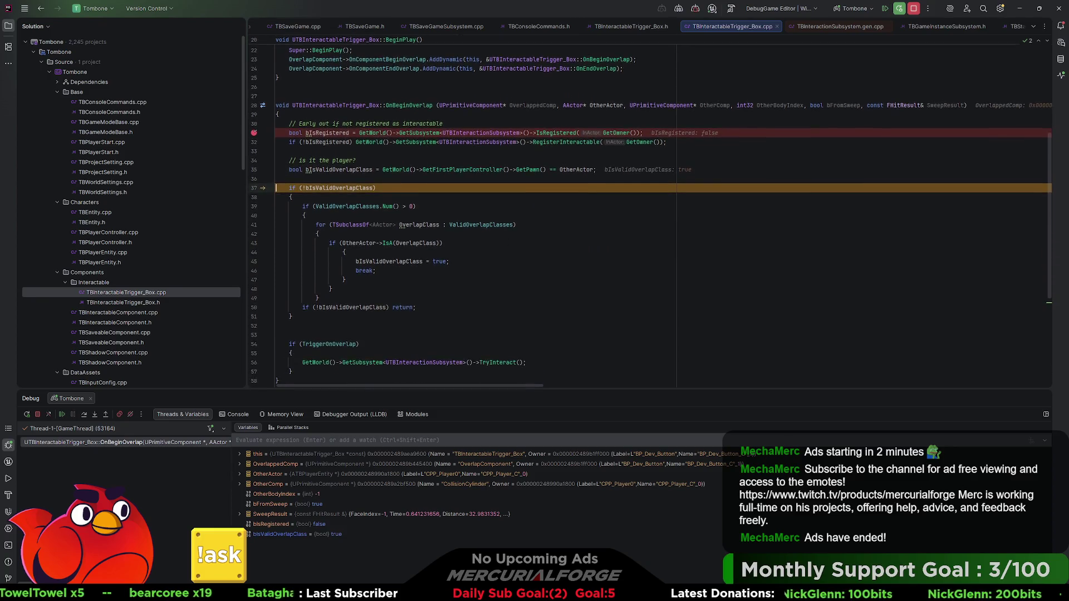
pyautogui.press('F10')
pyautogui.press('F11')
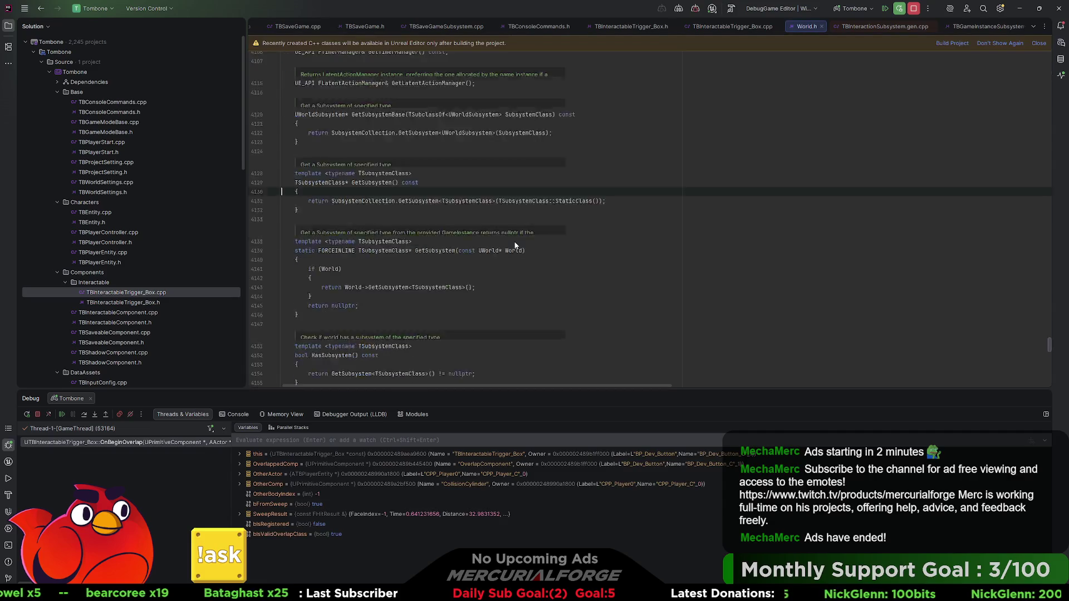
pyautogui.press('F10')
pyautogui.press('F10')
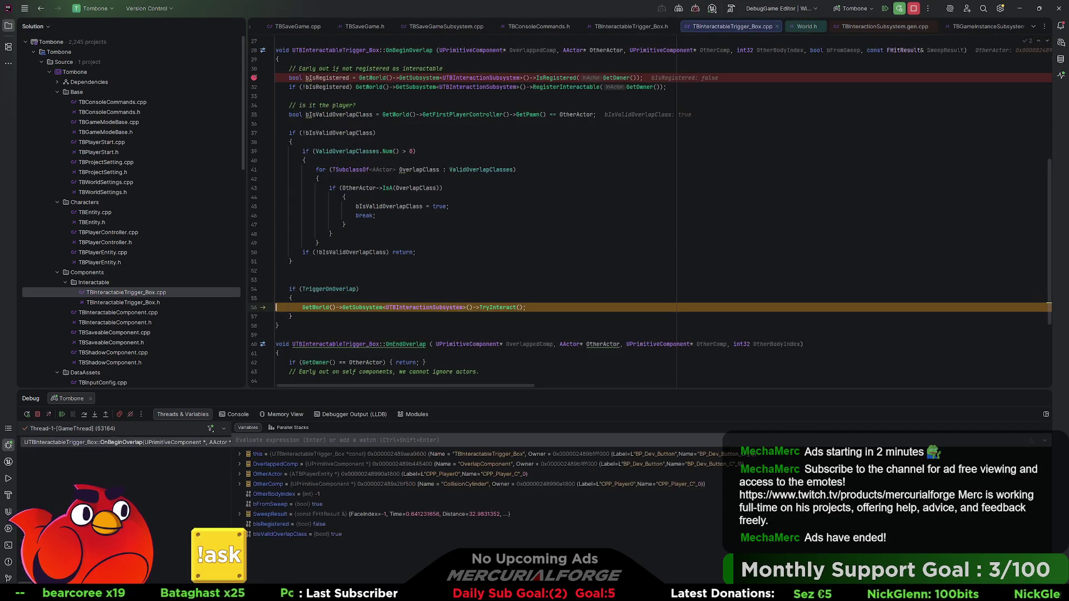
pyautogui.press('F11')
pyautogui.press('F10')
pyautogui.press('F10')
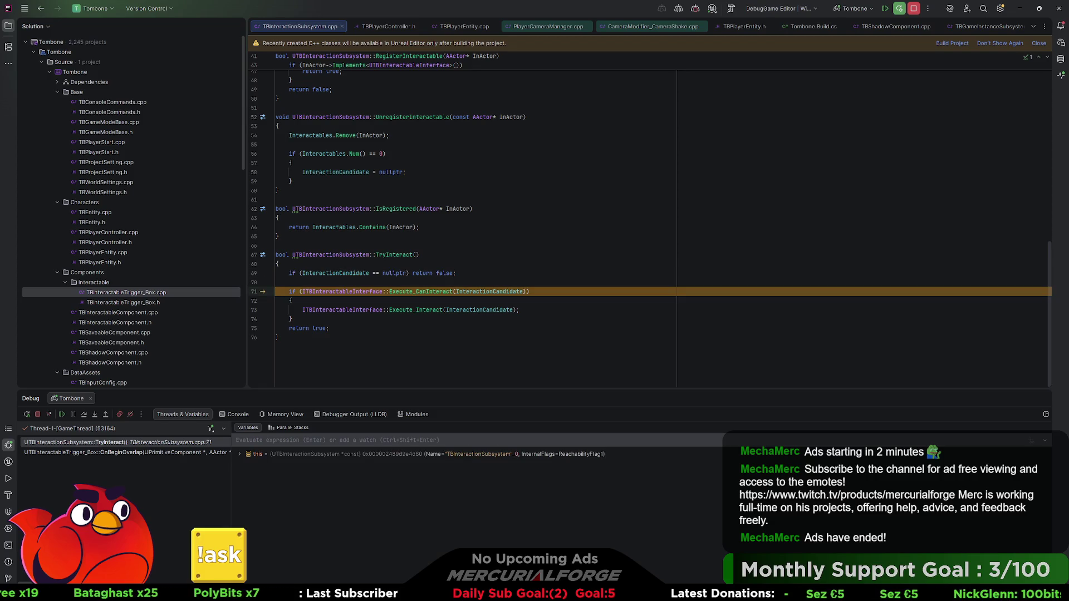
pyautogui.press('F10')
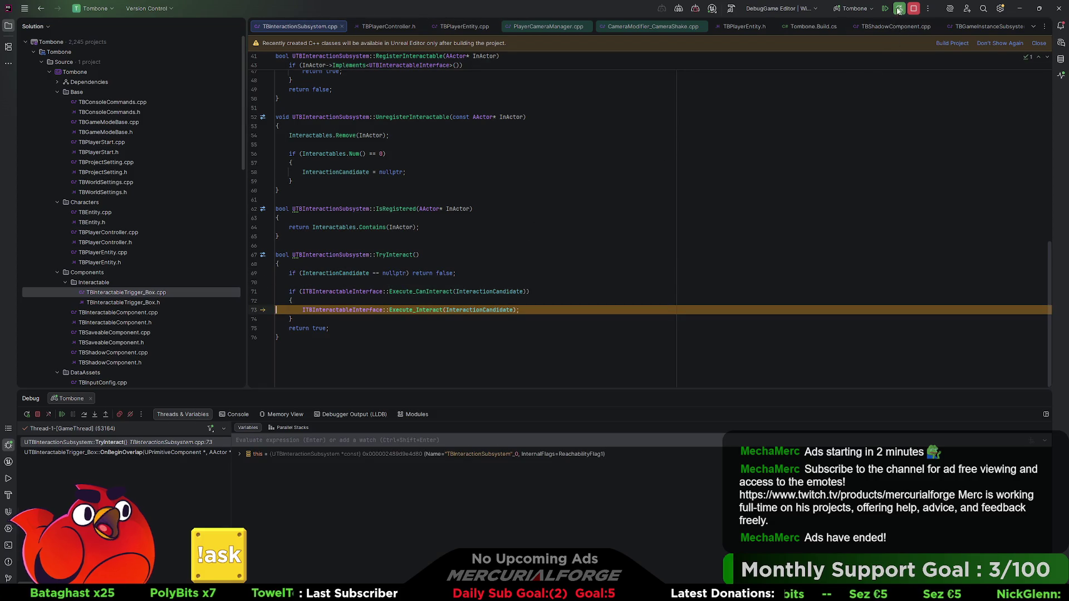
pyautogui.click(899, 8)
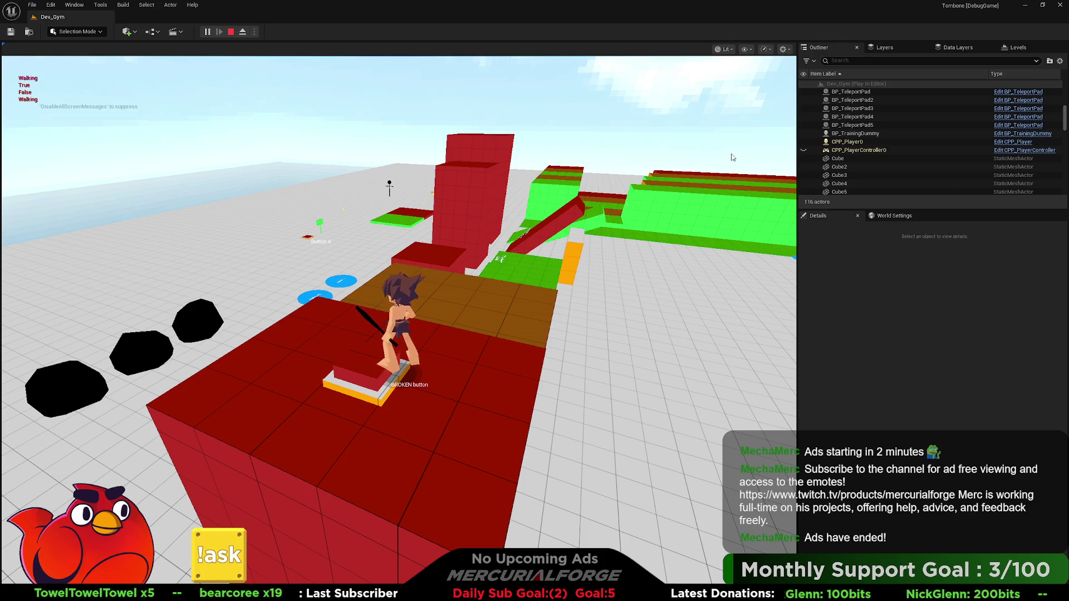
# Stop play, dismiss the runtime-error log, and play again from the red block.
pyautogui.press('Escape')
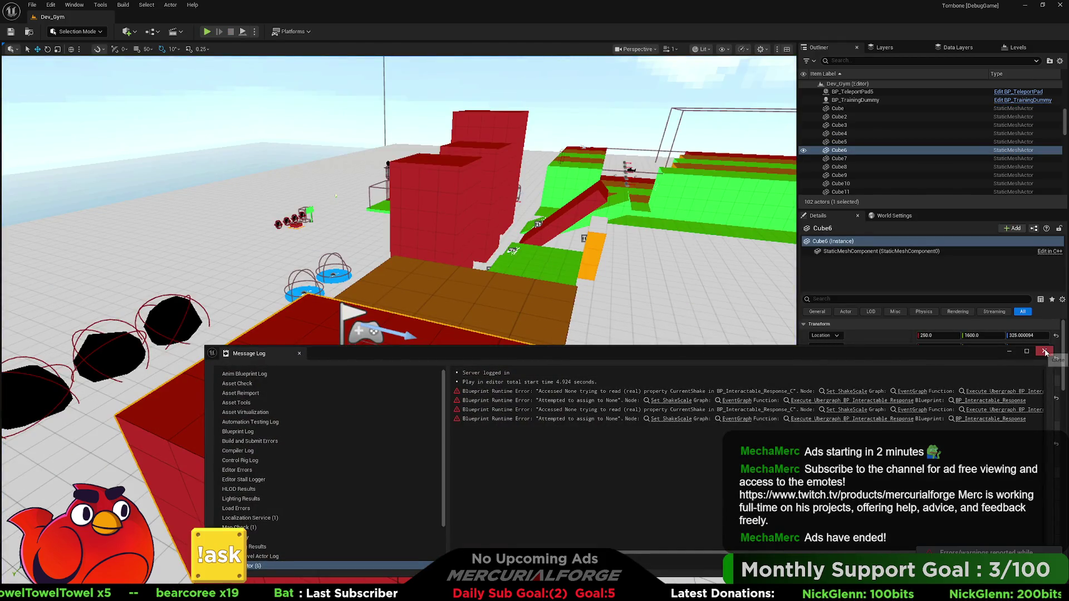
pyautogui.click(1044, 351)
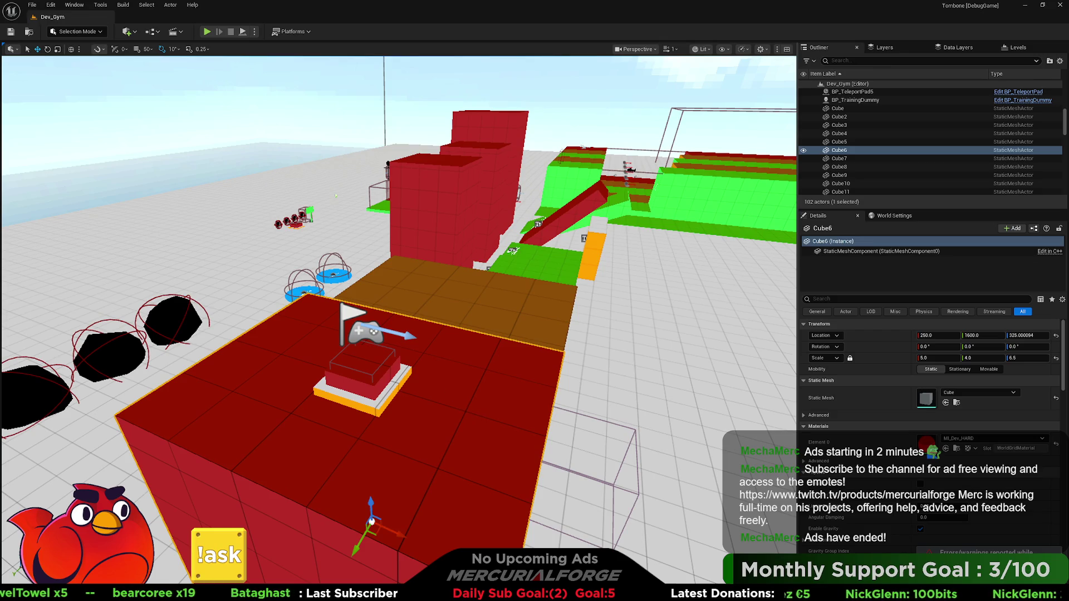
pyautogui.rightClick(449, 388)
pyautogui.click(477, 379)
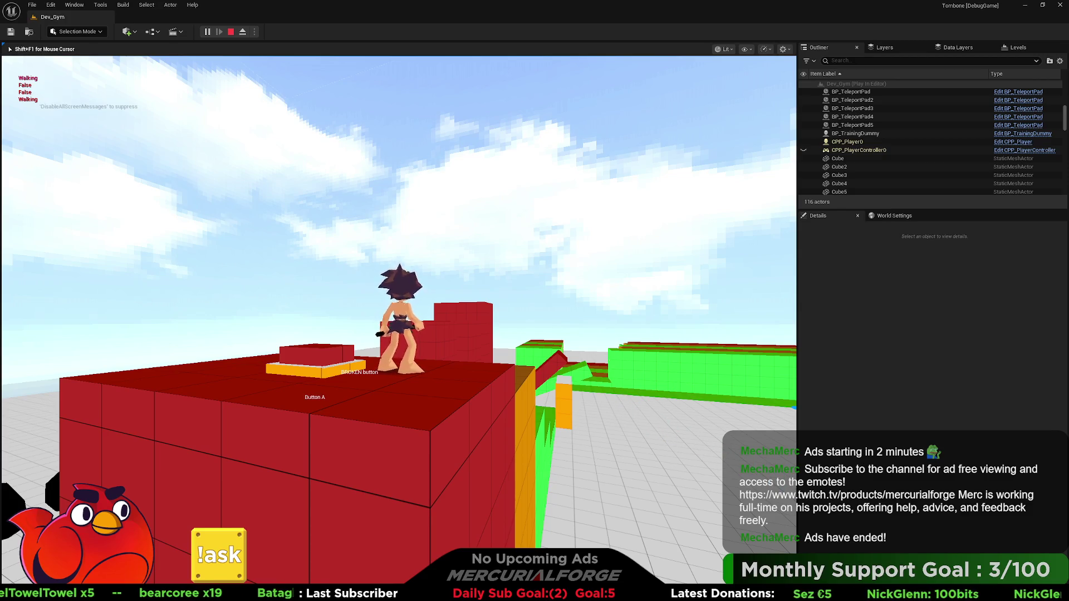
# Open the in-game console and run LoadGame to hit the OnBeginOverlap breakpoint.
pyautogui.hotkey('shift', 'F1')
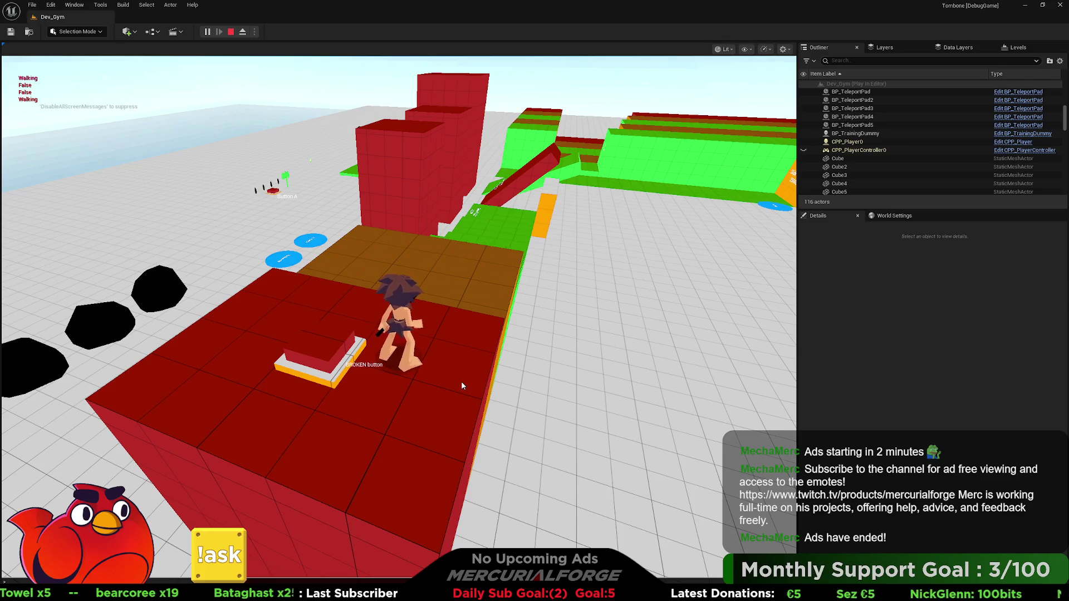
pyautogui.press('`')
pyautogui.press('Return')
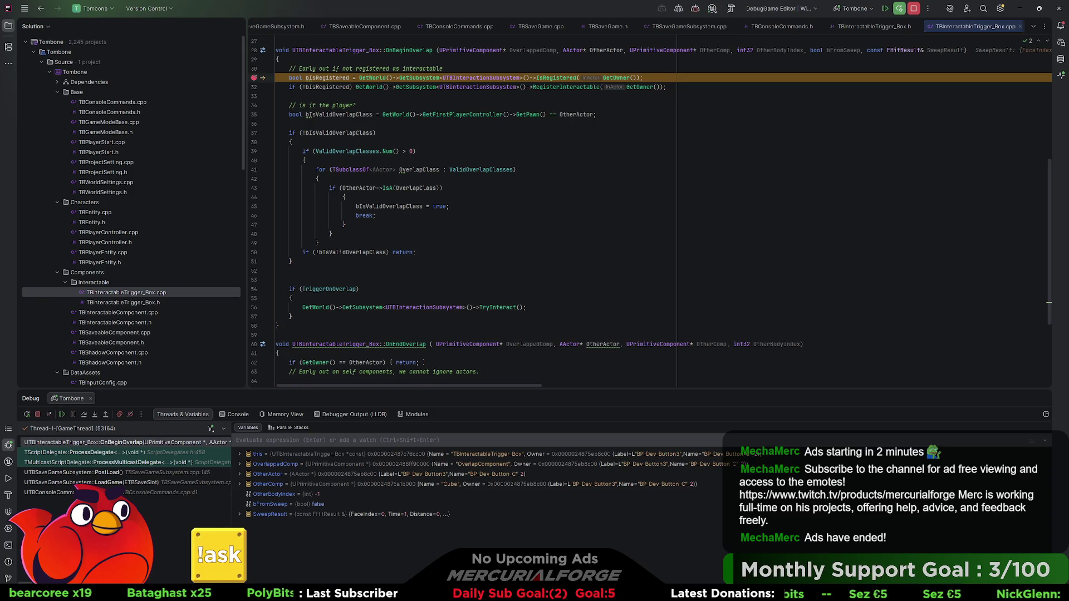
# Step over lines 31–37, inspect bIsRegistered and bIsValidOverlapClass (both false), then resume the game.
pyautogui.press('F10')
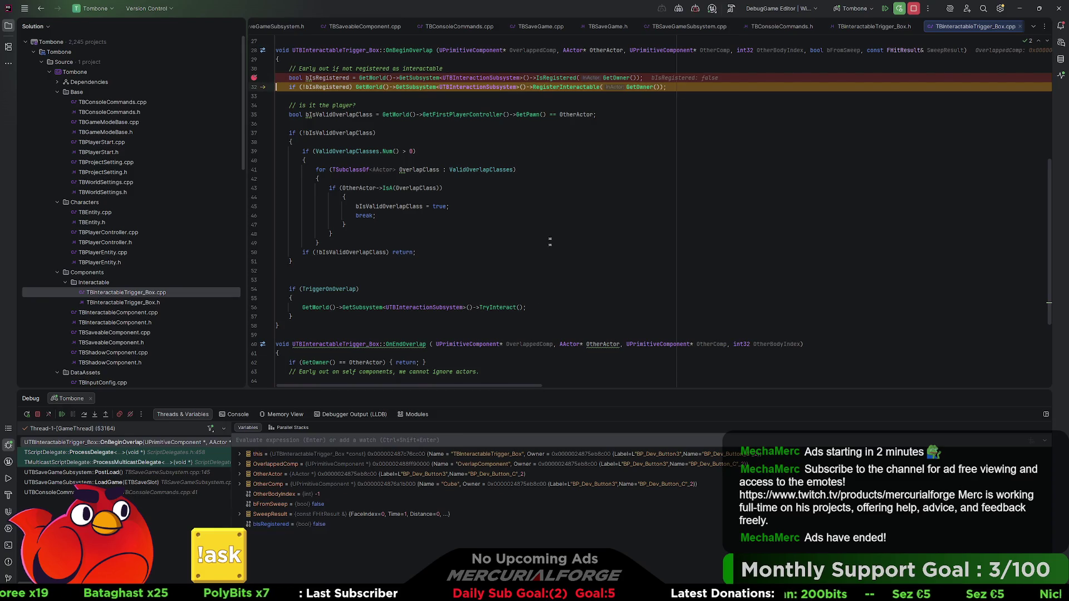
pyautogui.press('F10')
pyautogui.press('F10')
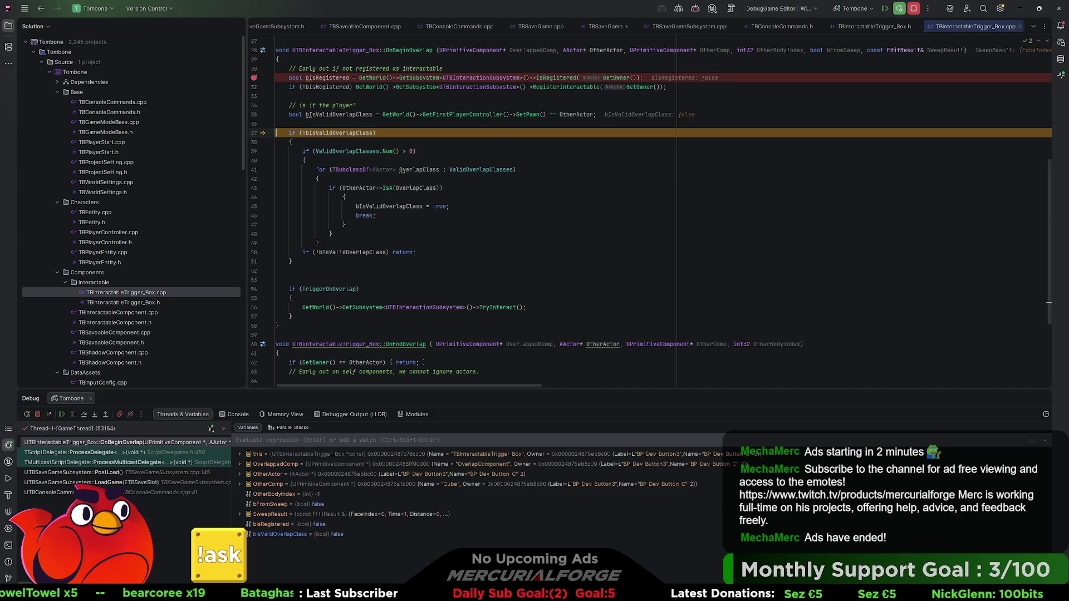
pyautogui.moveTo(532, 50)
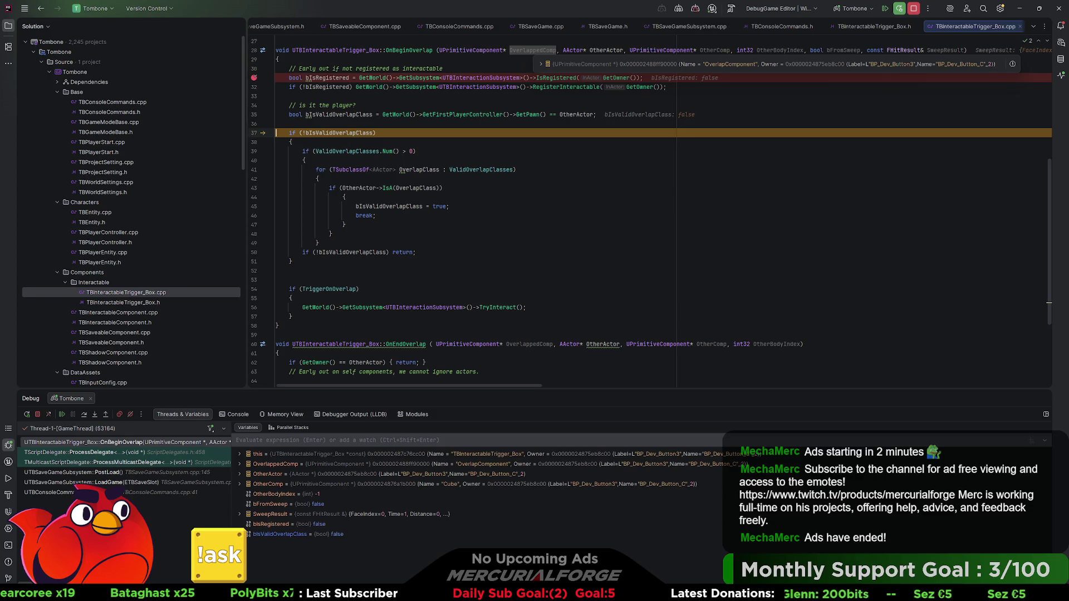
pyautogui.moveTo(652, 50)
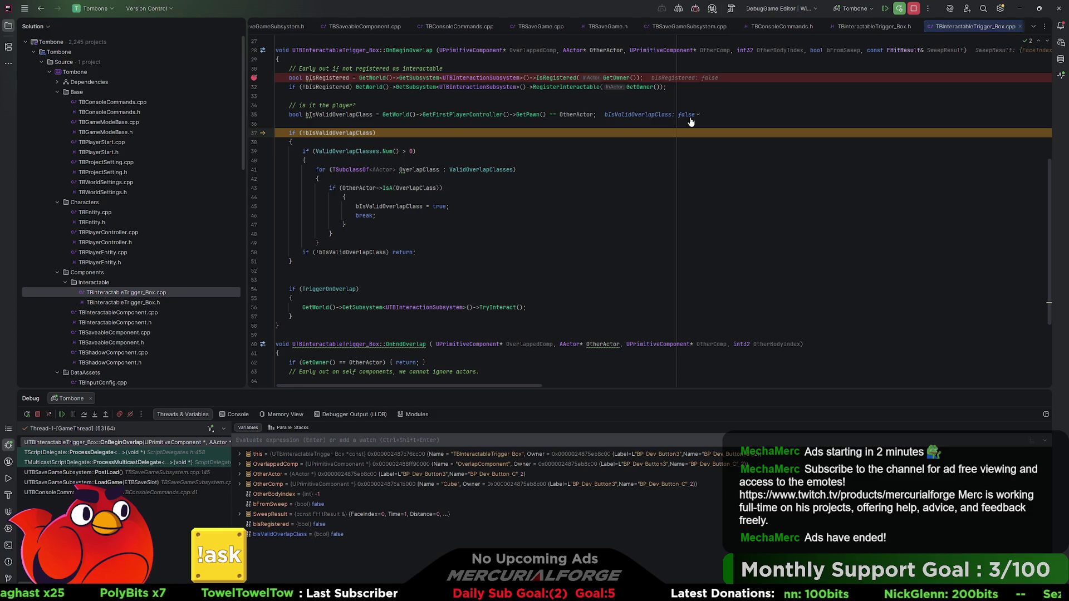
pyautogui.click(884, 9)
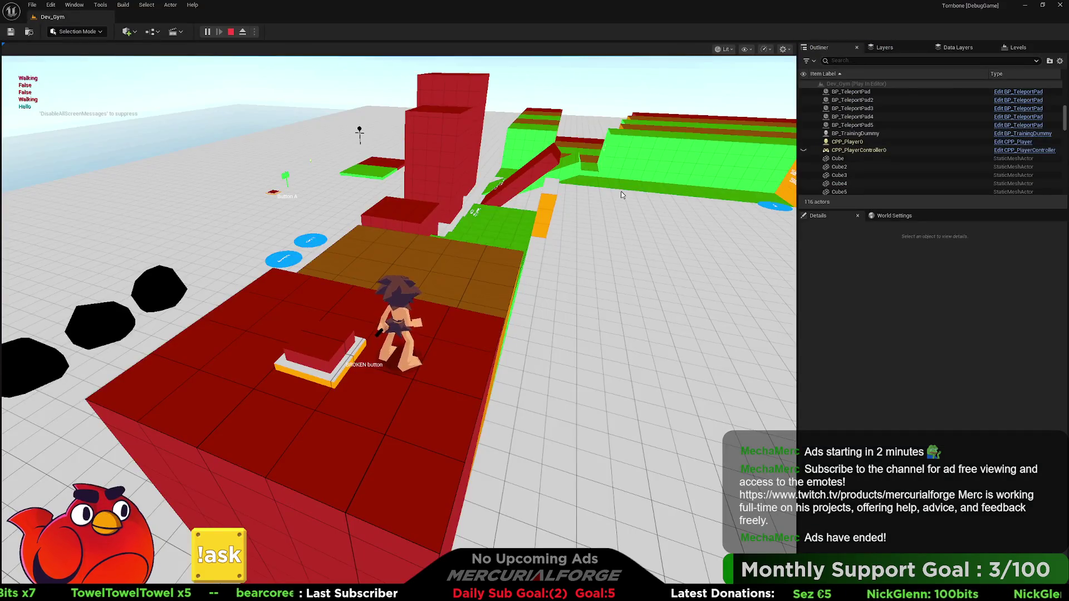
# Switch from the running game in Unreal Editor back to TBInteractableTrigger_Box.cpp in Rider.
pyautogui.hotkey('alt', 'Tab')
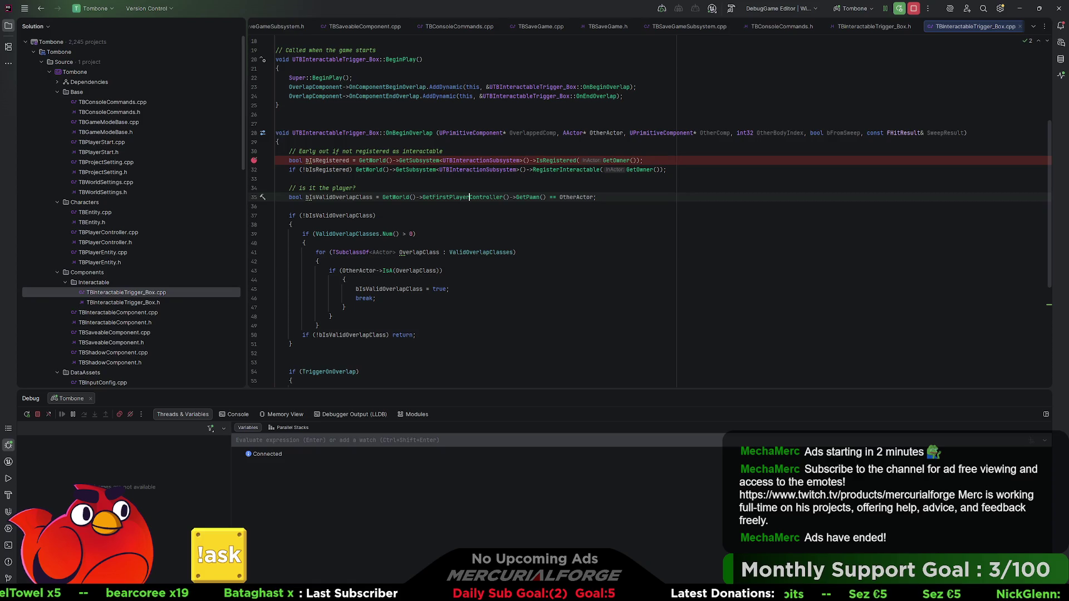
# Remove the registration comment and both registration lines from the top of OnBeginOverlap.
pyautogui.moveTo(276, 133); pyautogui.dragTo(967, 133)
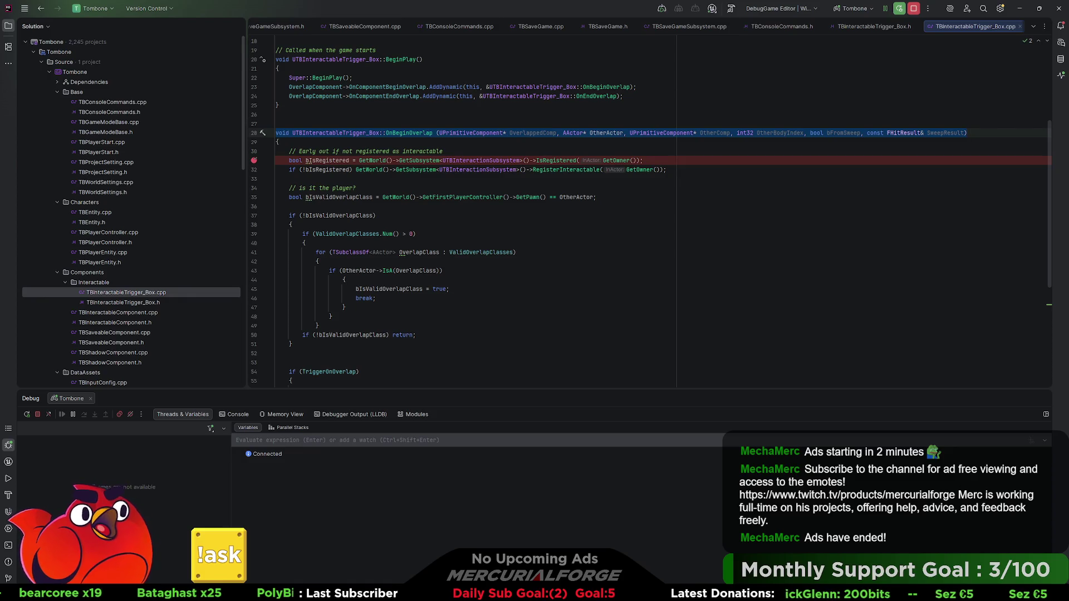
pyautogui.moveTo(896, 169); pyautogui.dragTo(245, 157)
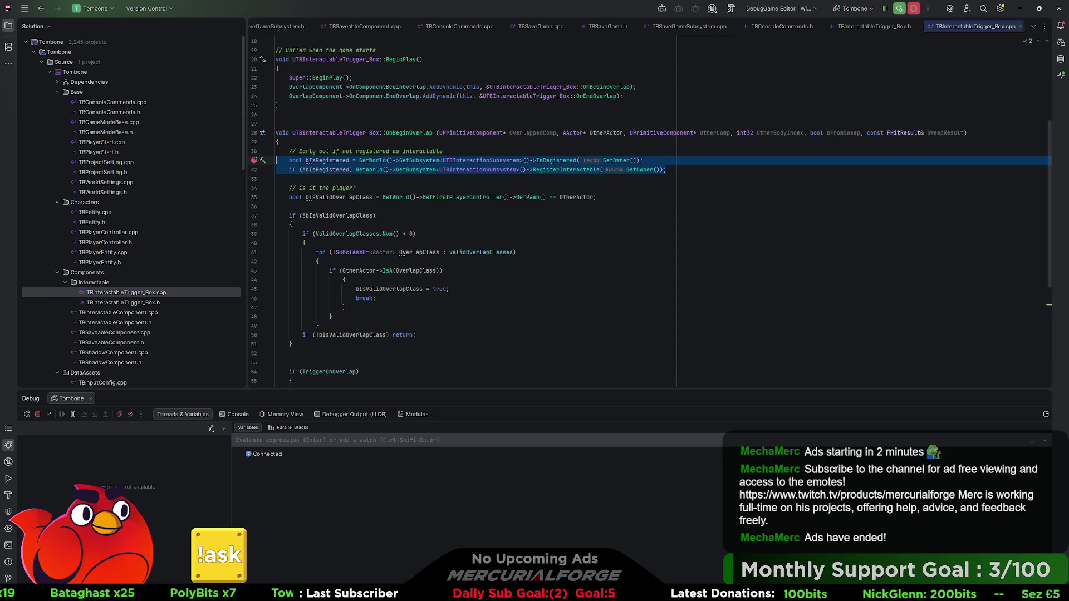
pyautogui.click(480, 153)
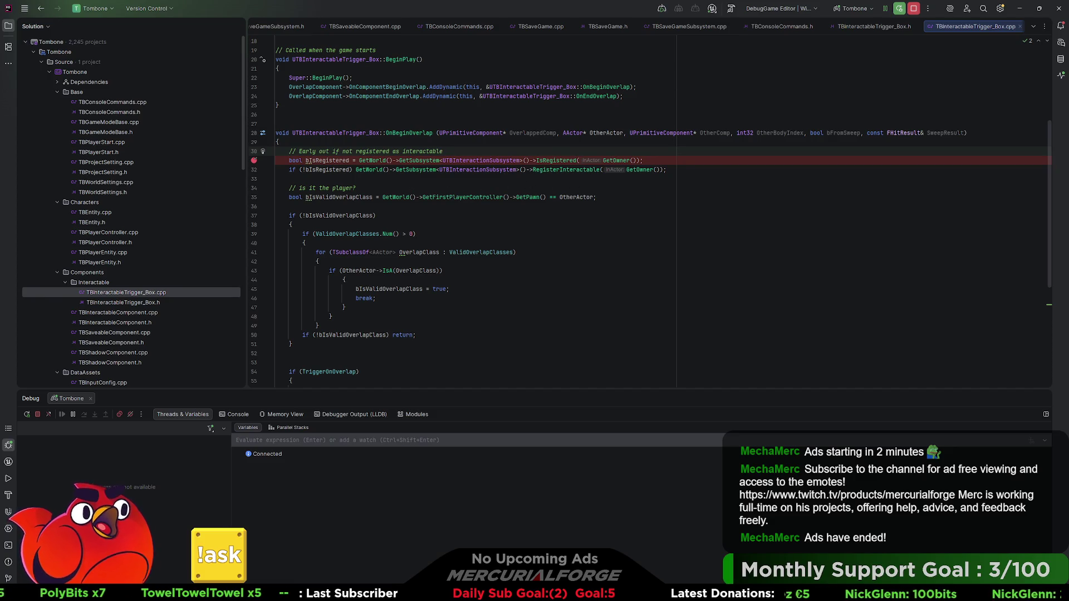
pyautogui.click(650, 170)
pyautogui.moveTo(667, 170); pyautogui.dragTo(273, 157)
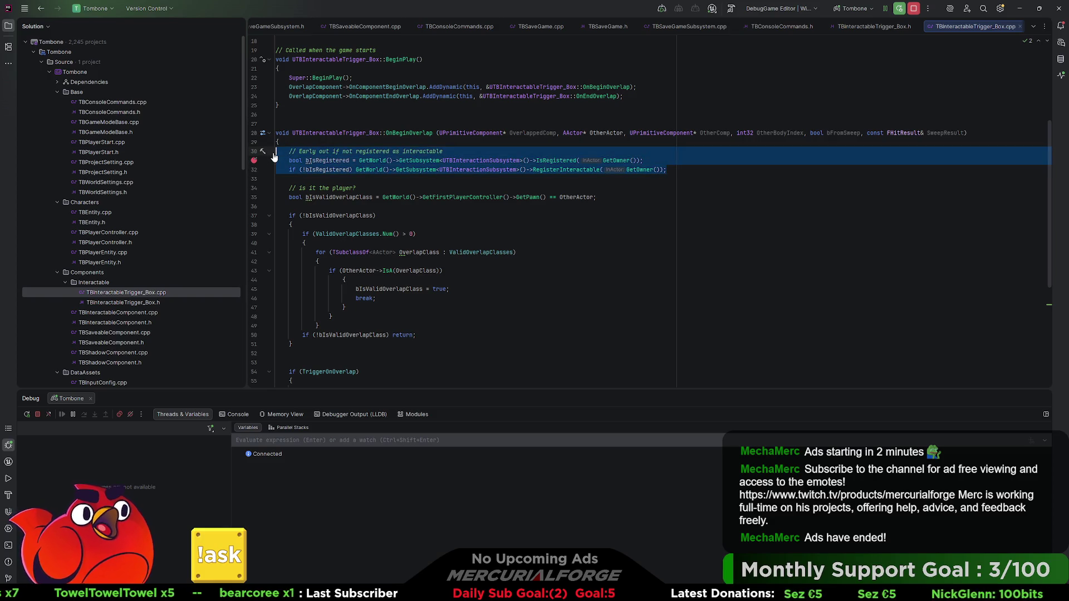
pyautogui.press('Delete')
pyautogui.press('Delete')
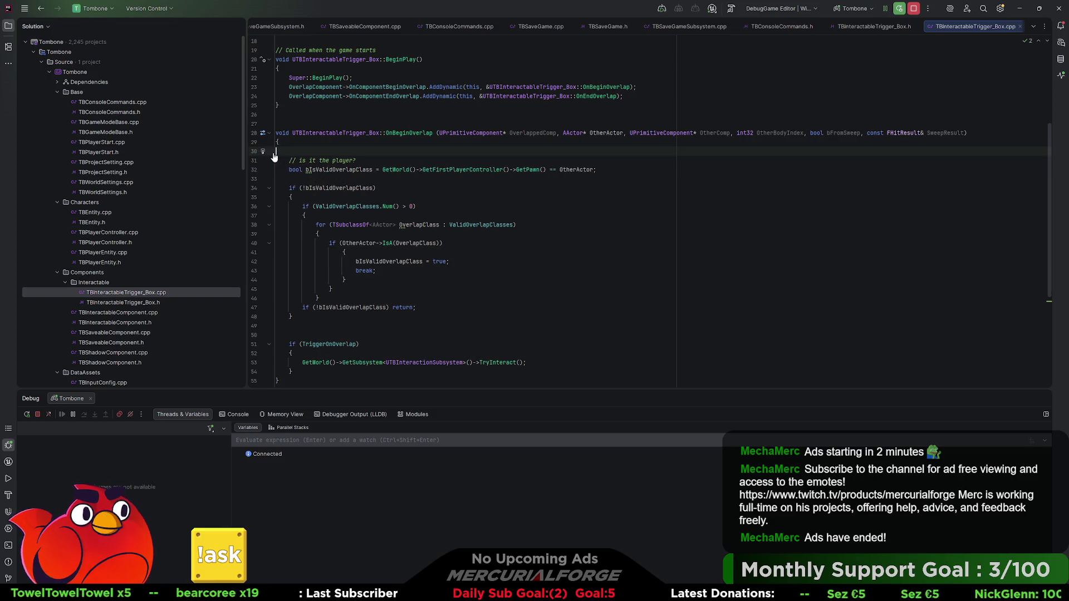
pyautogui.press('Delete')
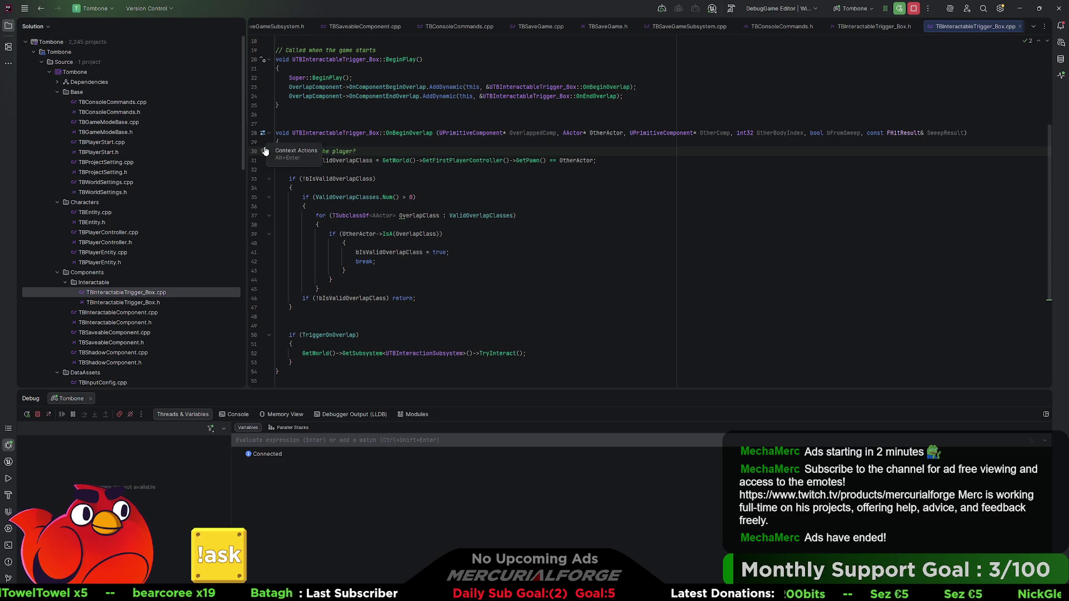
# Put the caret at the overlap-class check, then switch to Unreal Editor.
pyautogui.press('Down')
pyautogui.press('Down')
pyautogui.press('Down')
pyautogui.press('End')
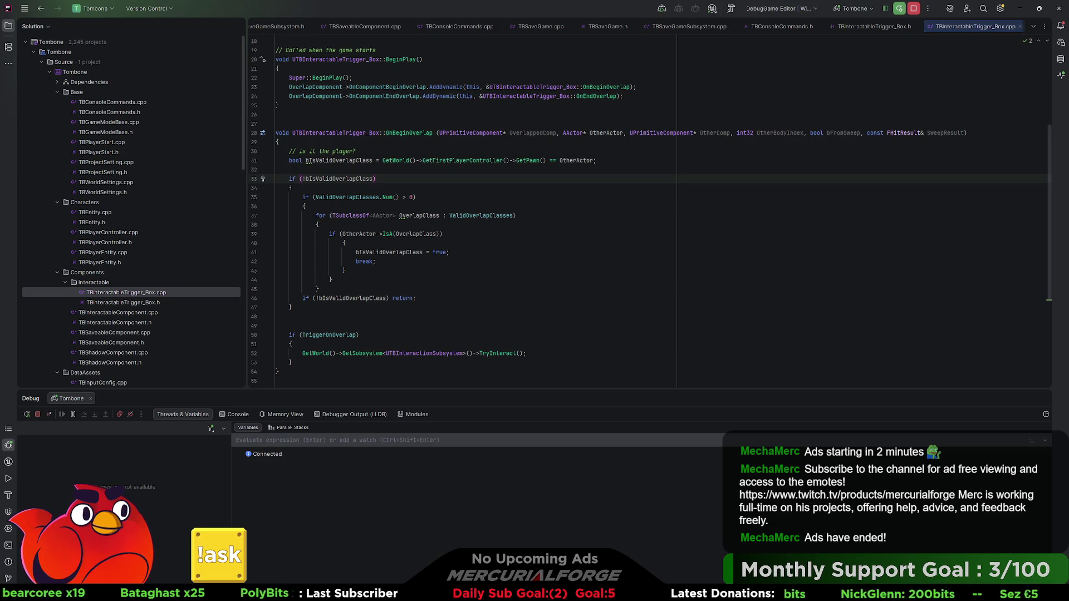
pyautogui.hotkey('alt', 'Tab')
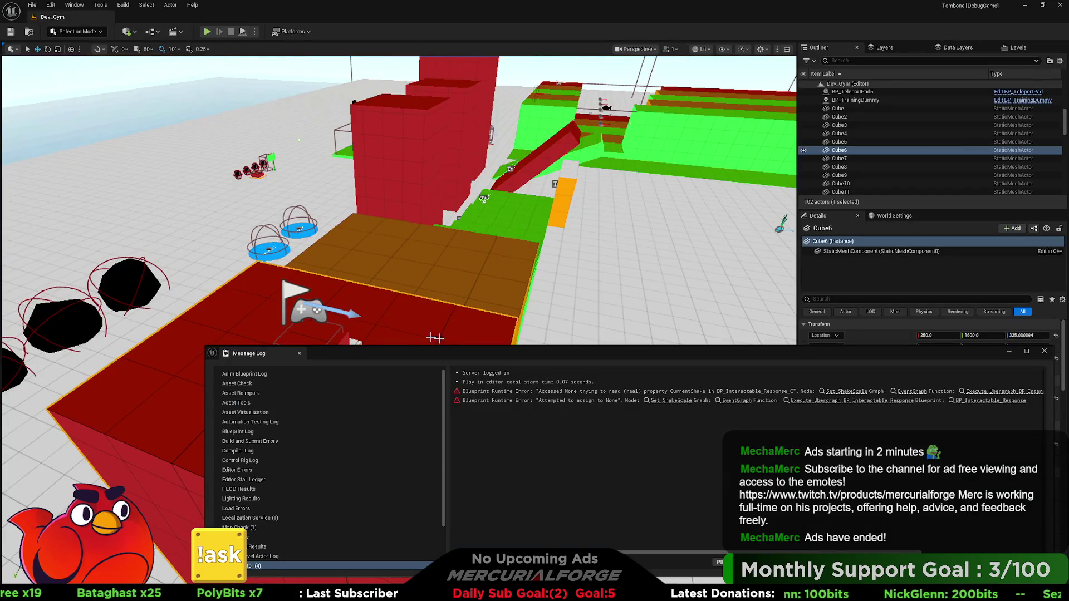
# Close the Message Log of Blueprint runtime errors and return to Rider.
pyautogui.click(1044, 352)
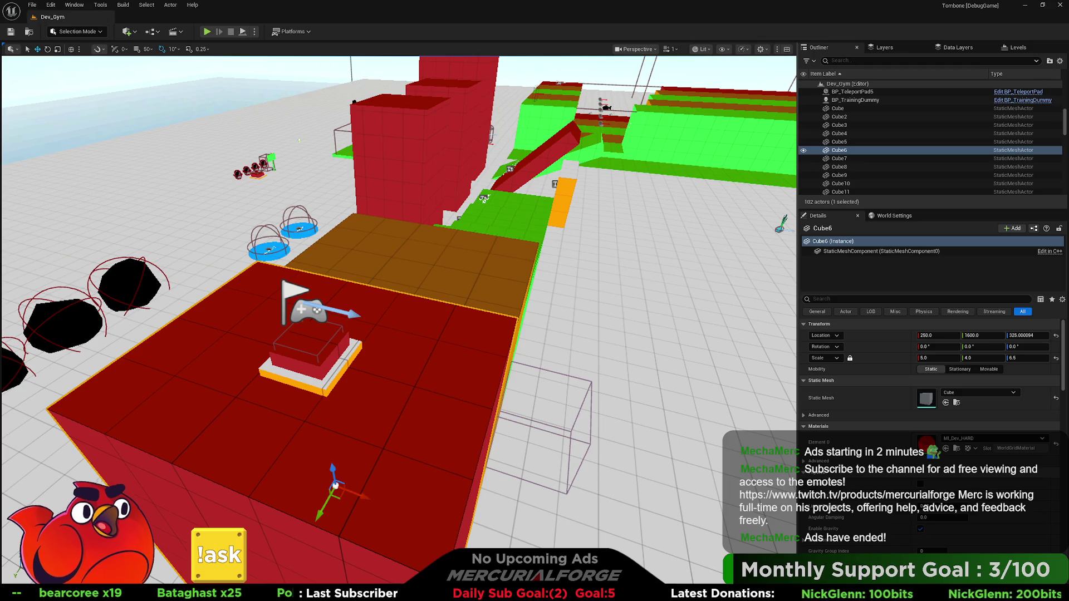
pyautogui.hotkey('alt', 'Tab')
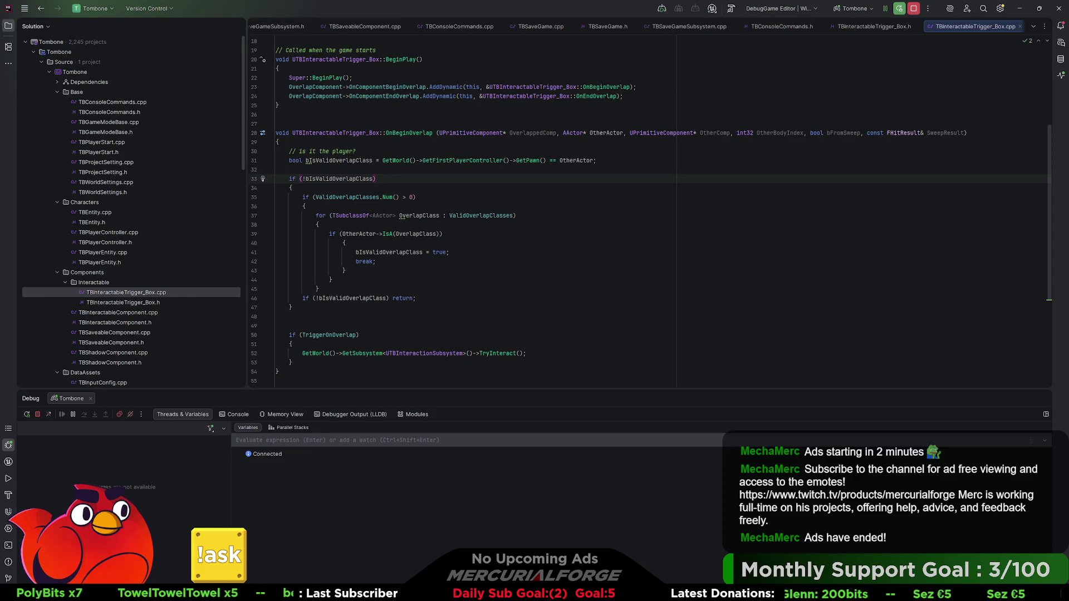
# Reinsert the registration block on the empty line after the overlap-class check.
pyautogui.press('Down')
pyautogui.press('Down')
pyautogui.press('Down')
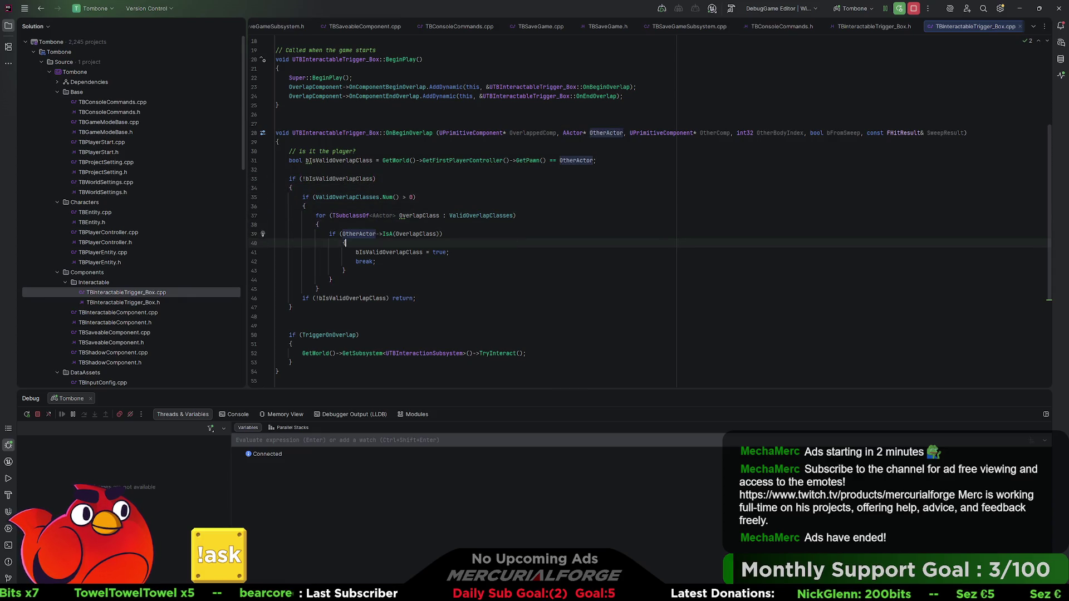
pyautogui.press('Down')
pyautogui.press('Down')
pyautogui.press('Down')
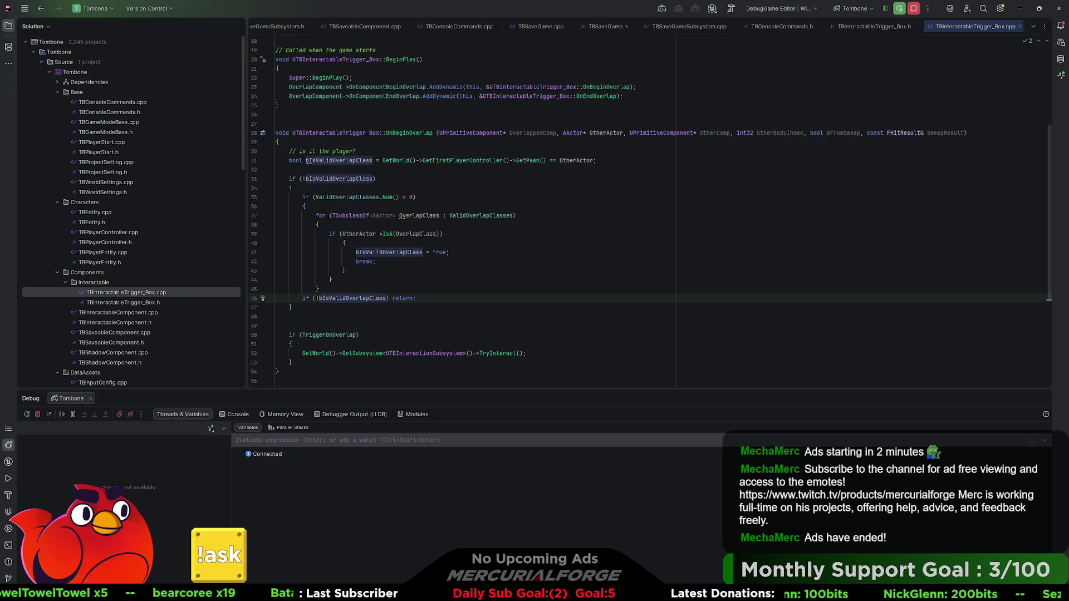
pyautogui.press('Down')
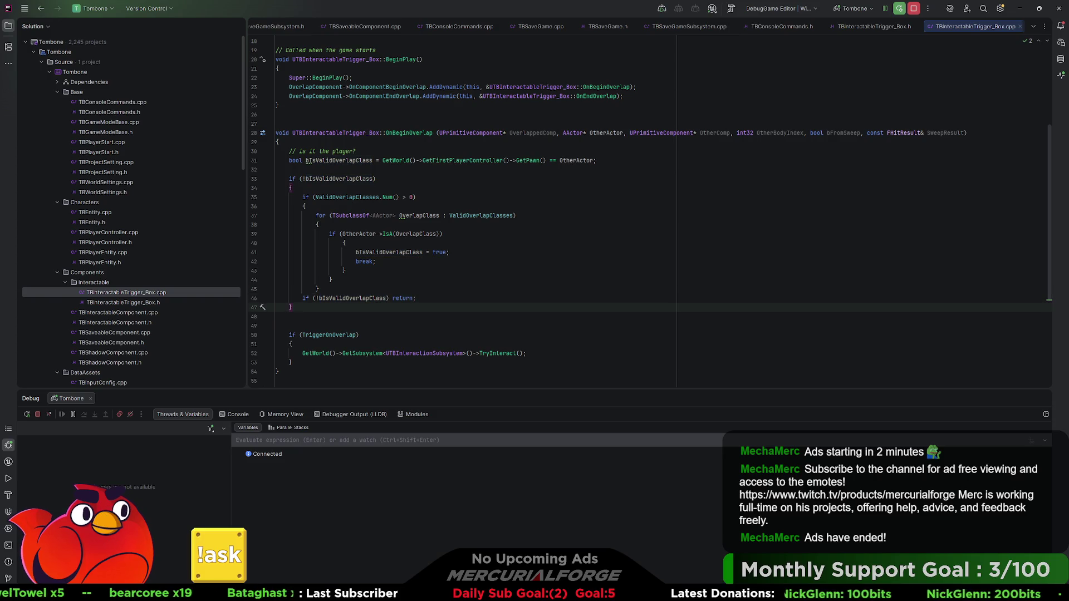
pyautogui.press('Down')
pyautogui.press('Return')
pyautogui.press('Tab')
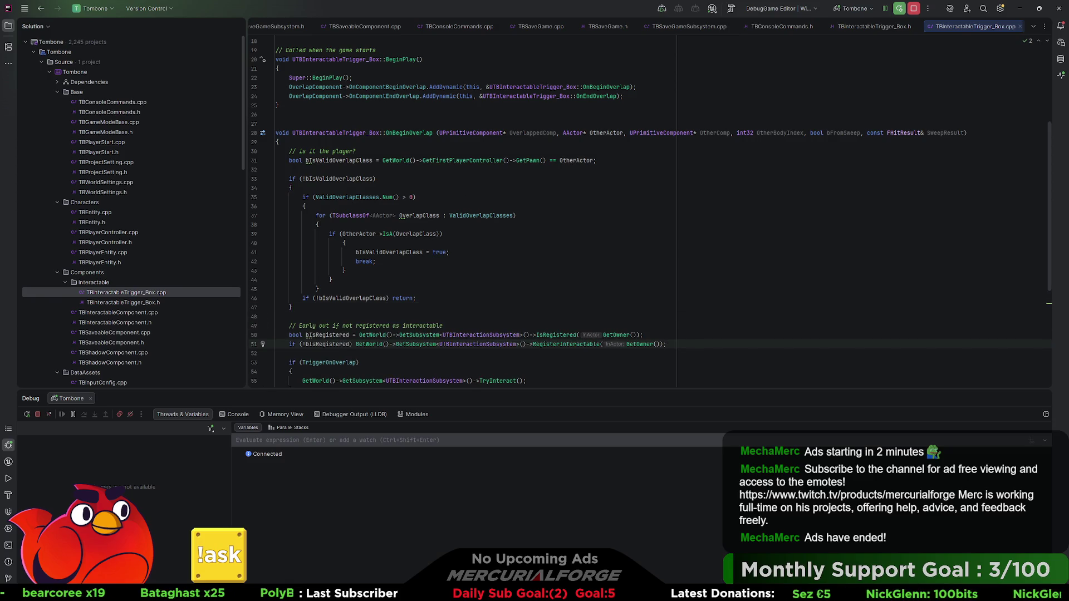
# Delete the registration comment, move bIsRegistered to the function's top, and add a blank line after it.
pyautogui.click(452, 325)
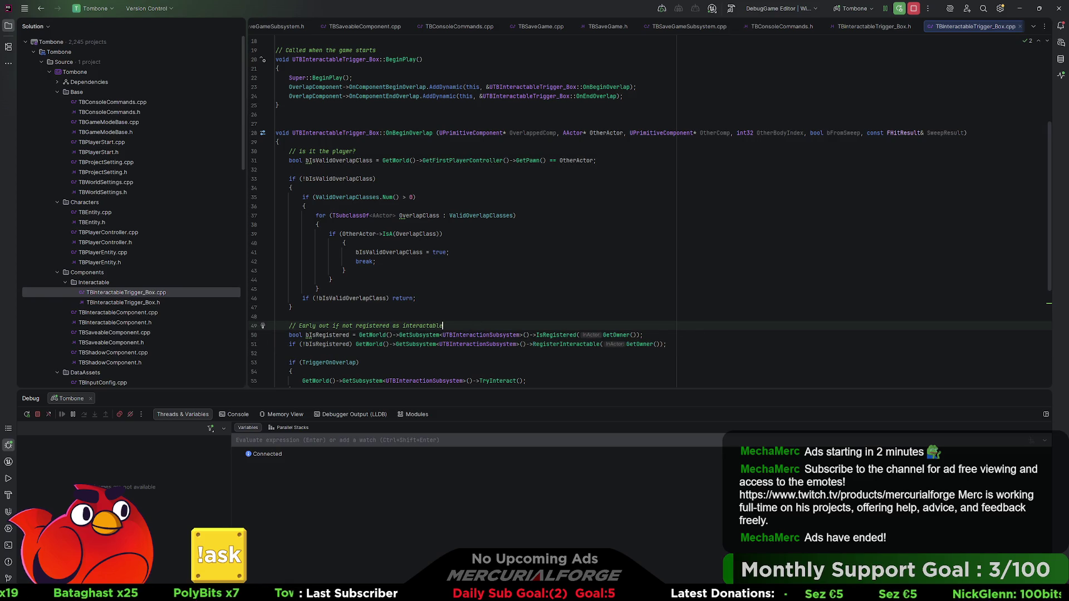
pyautogui.hotkey('ctrl', 'x')
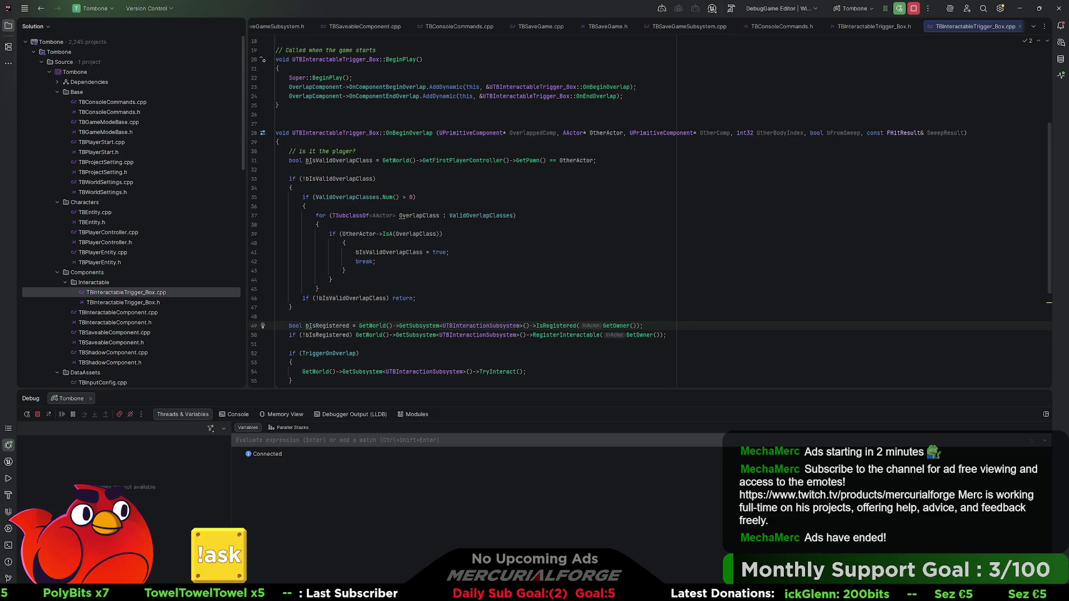
pyautogui.click(705, 325)
pyautogui.hotkey('alt', 'shift', 'Up')
pyautogui.hotkey('alt', 'shift', 'Up')
pyautogui.hotkey('alt', 'shift', 'Up')
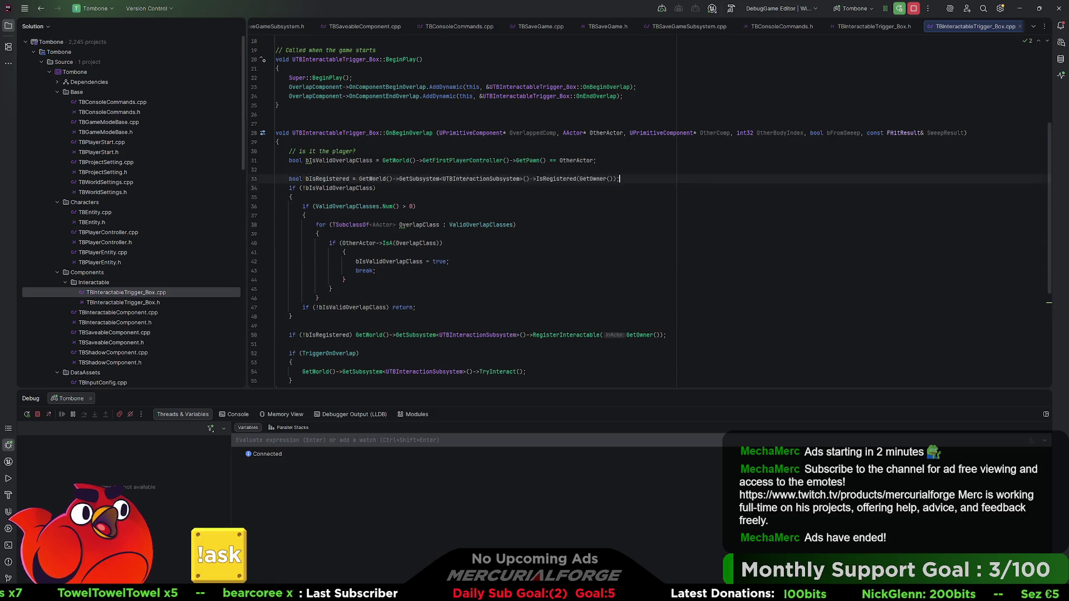
pyautogui.press('Down')
pyautogui.press('Tab')
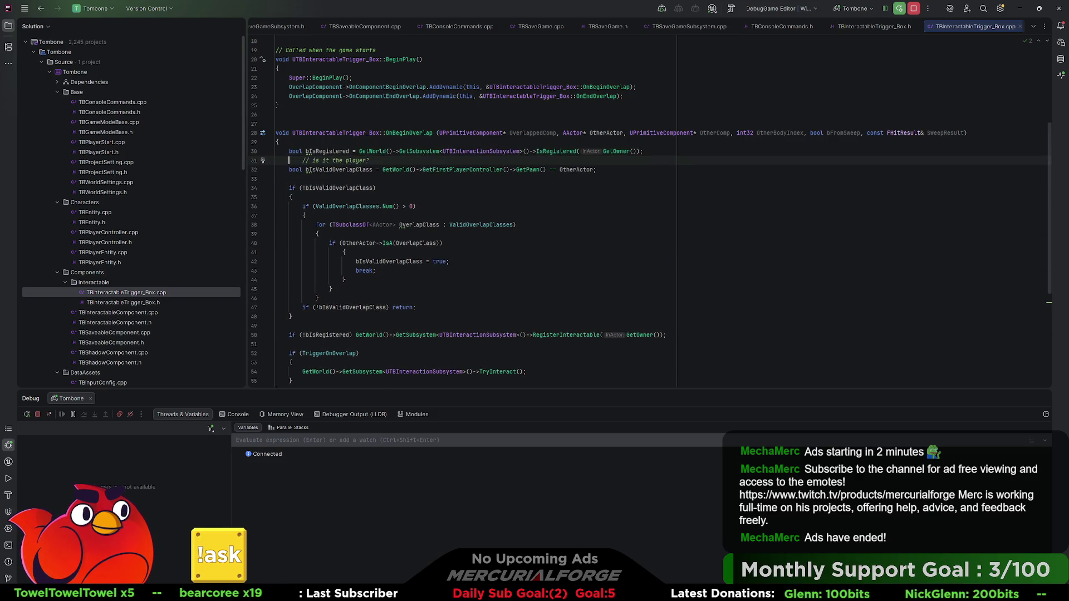
pyautogui.press('Return')
pyautogui.press('Up')
pyautogui.click(289, 151)
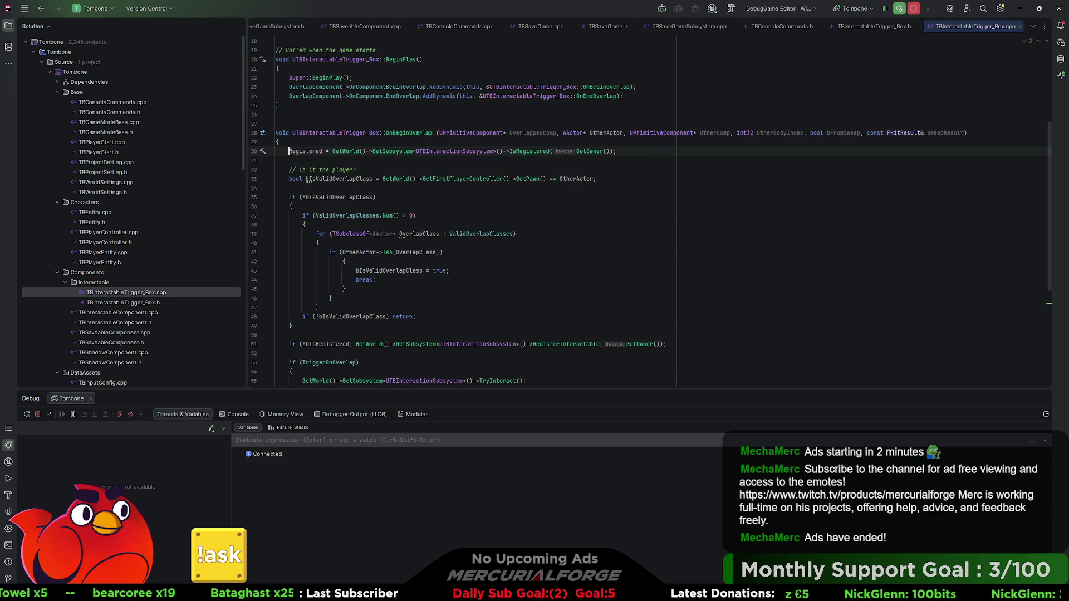